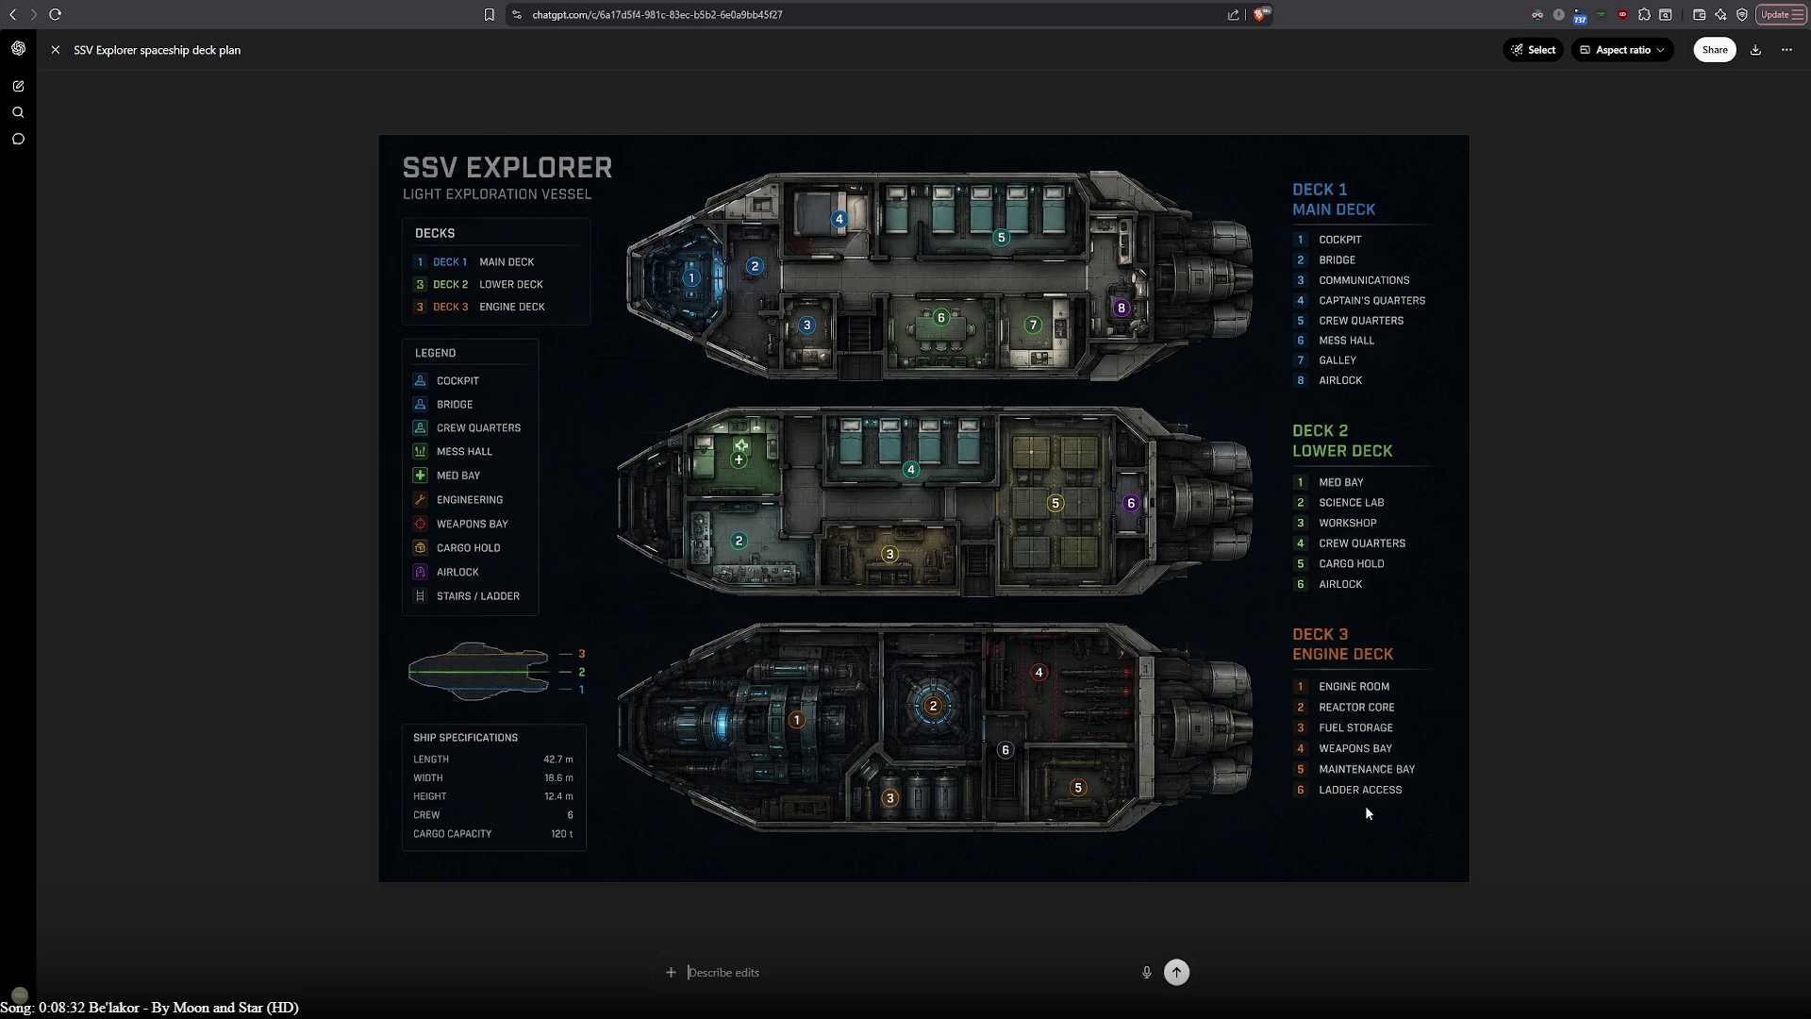
# Note it's for a low-poly 3D game needing cockpit, communications, captains quarters, mess, airlock, engine room, fuel storage, maintenance, workshop
pyautogui.write('its for a low poly 3d game... th')
pyautogui.write('e rooms r')
pyautogui.write('equired are')
pyautogui.write(' a c')
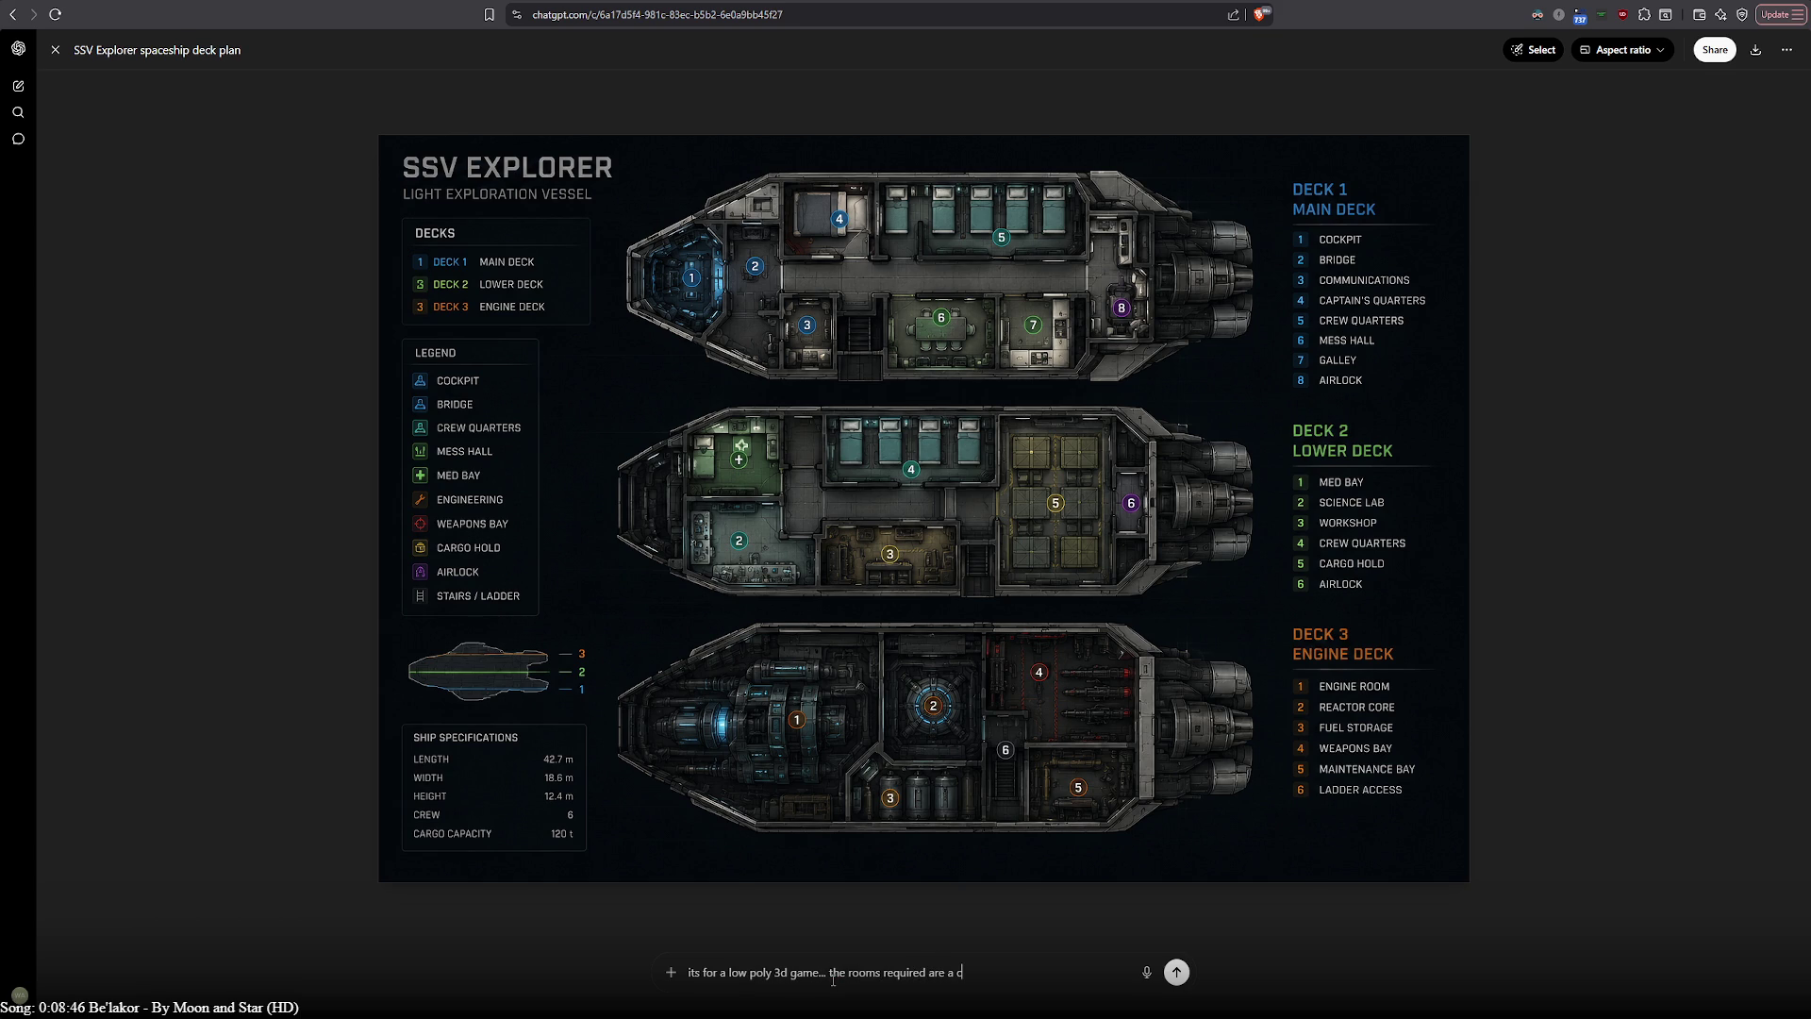
pyautogui.write('ockpi')
pyautogui.write('t communications captan')
pyautogui.press('BackSpace')
pyautogui.write('in')
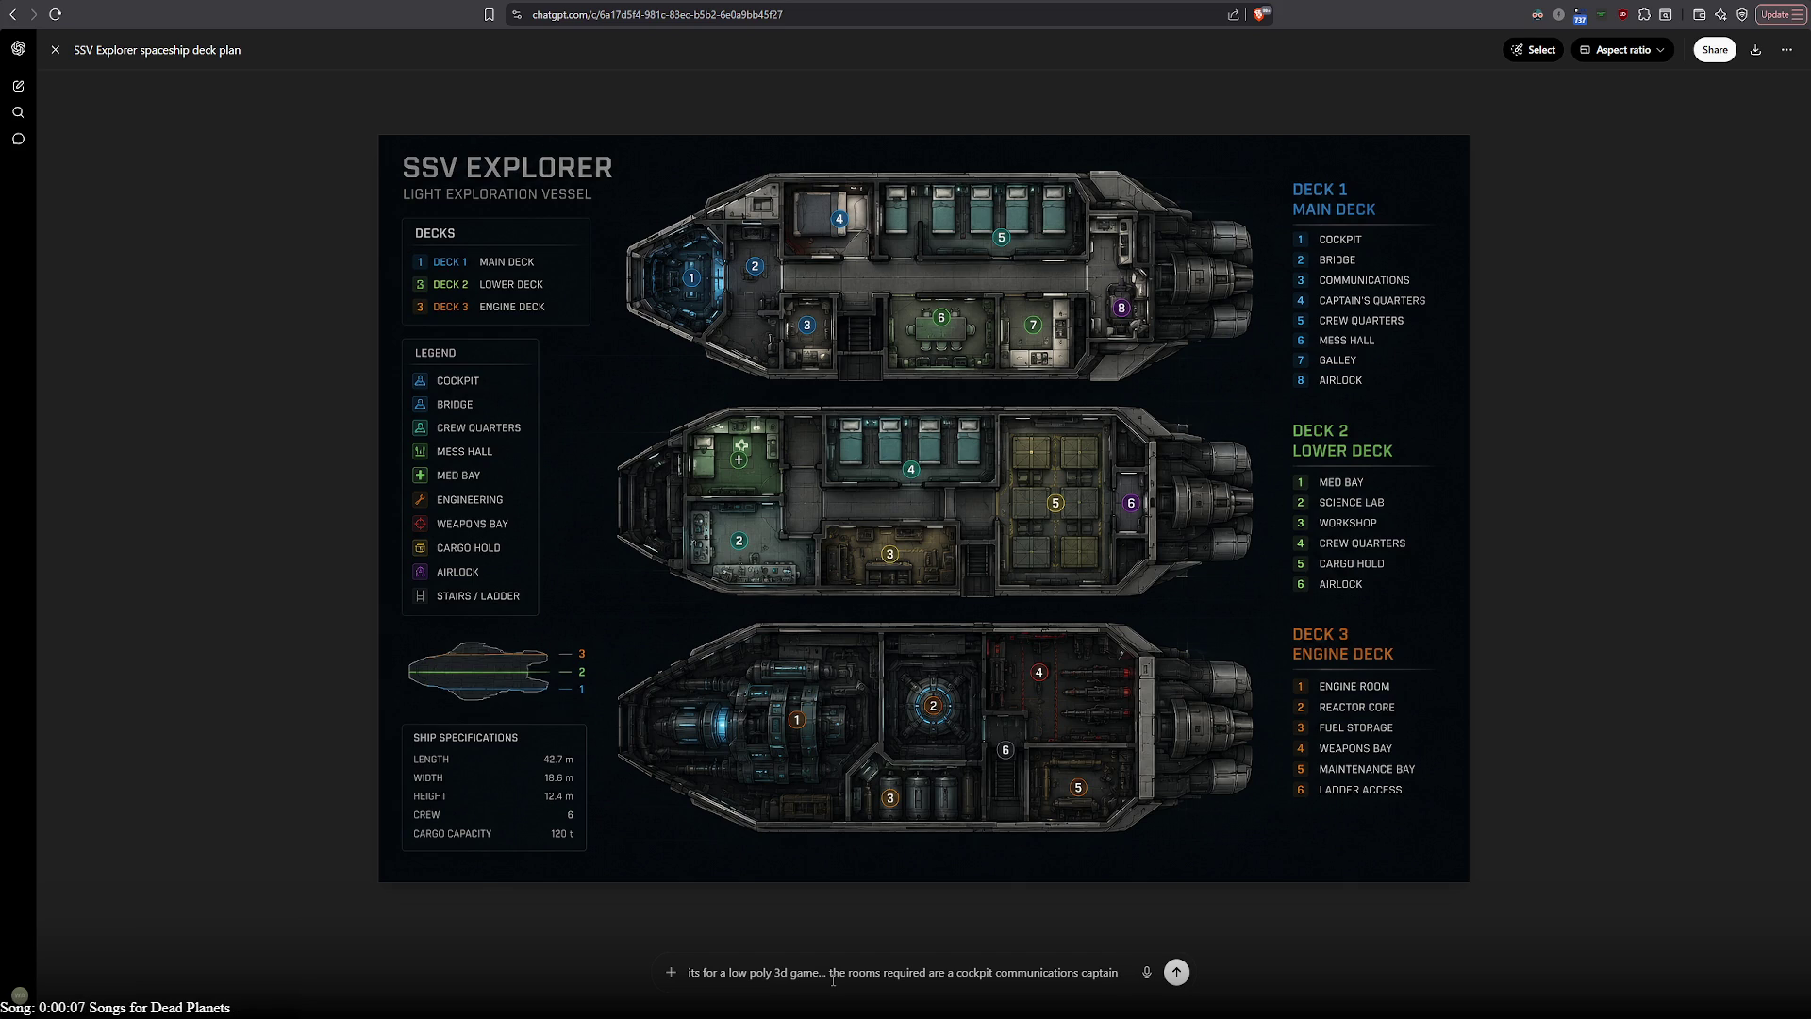
pyautogui.write('s q')
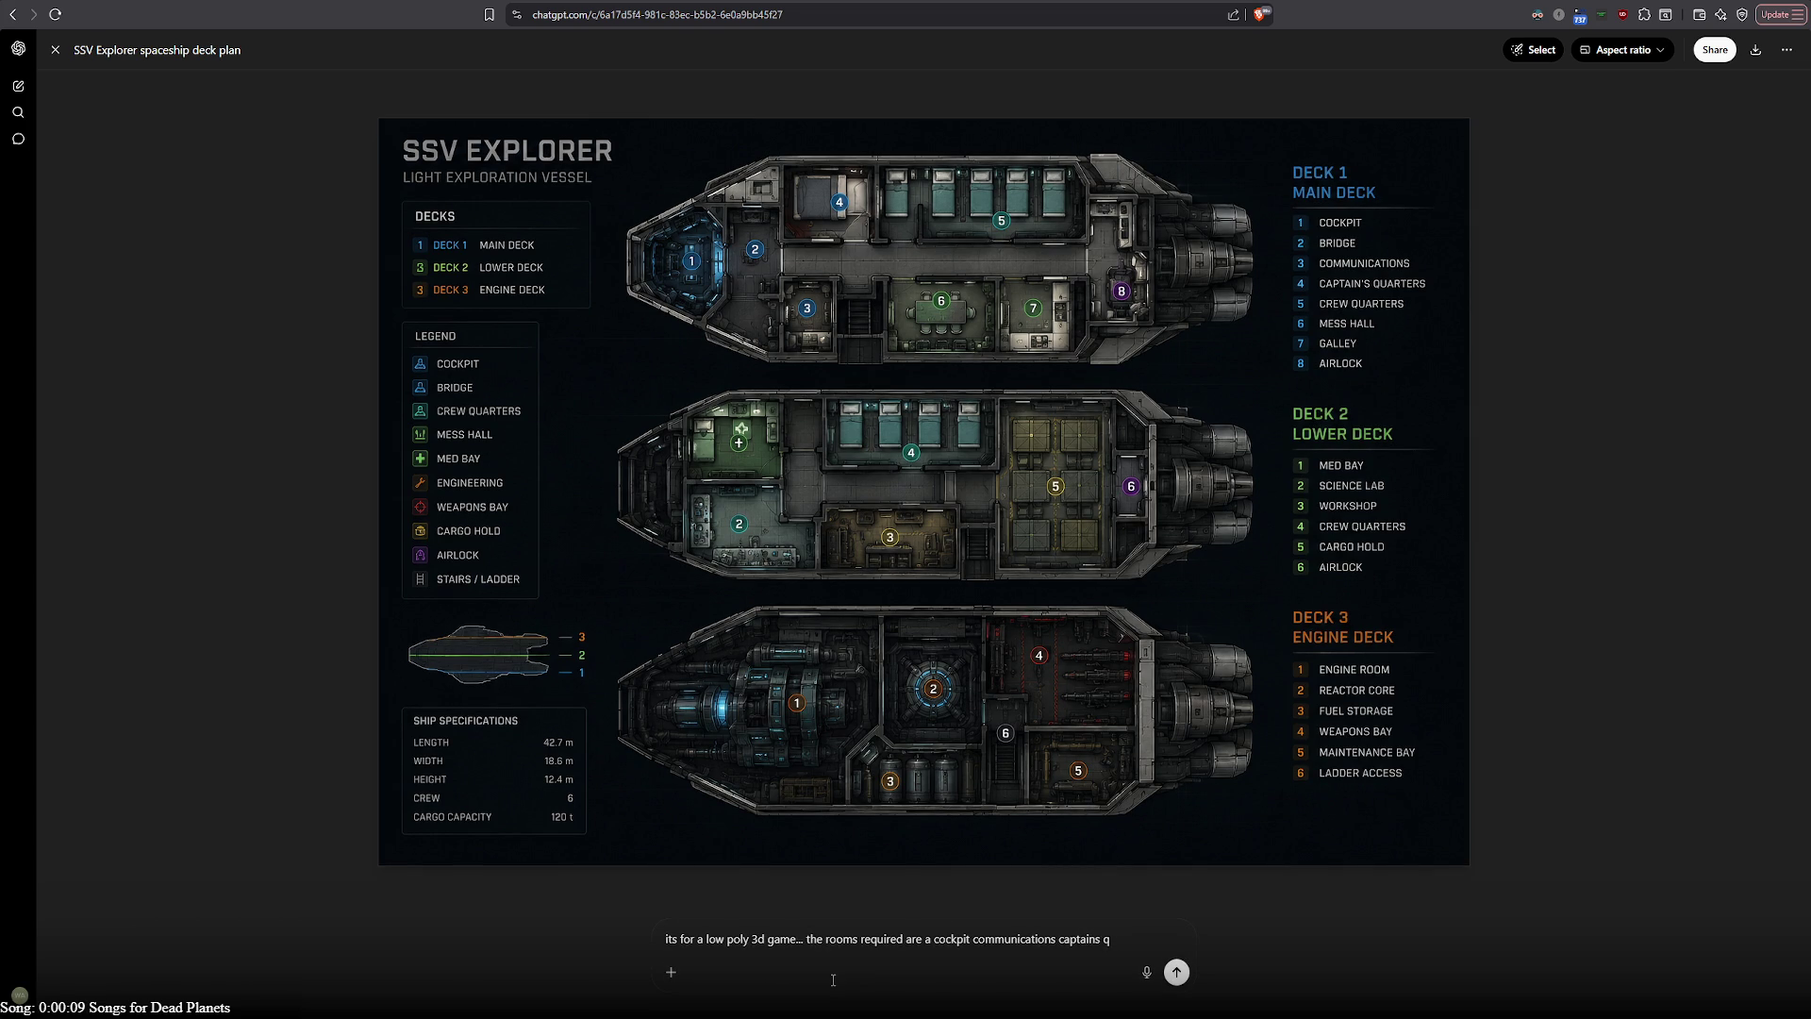
pyautogui.write('u')
pyautogui.write('arters')
pyautogui.write(' mess a')
pyautogui.write('irlock')
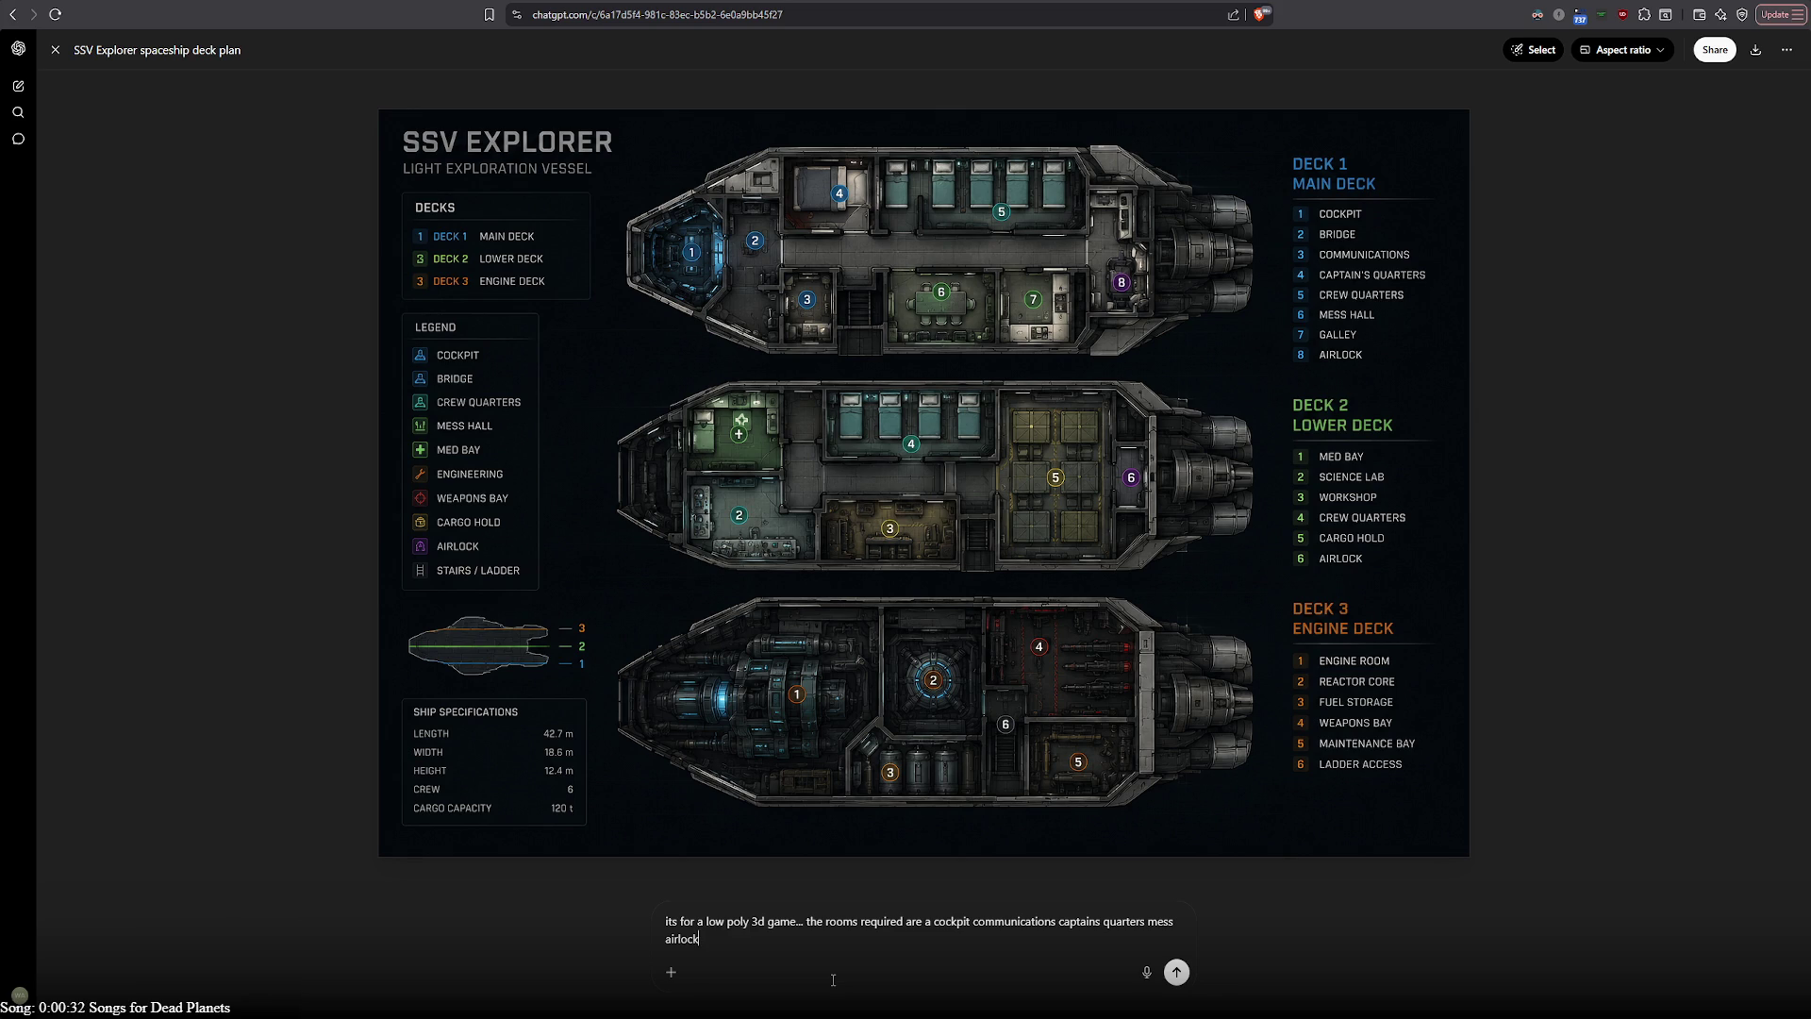
pyautogui.write('engi')
pyautogui.write('ne room ')
pyautogui.write('fuel s')
pyautogui.write('torage ')
pyautogui.write('mai')
pyautogui.write('ntena')
pyautogui.write('nce')
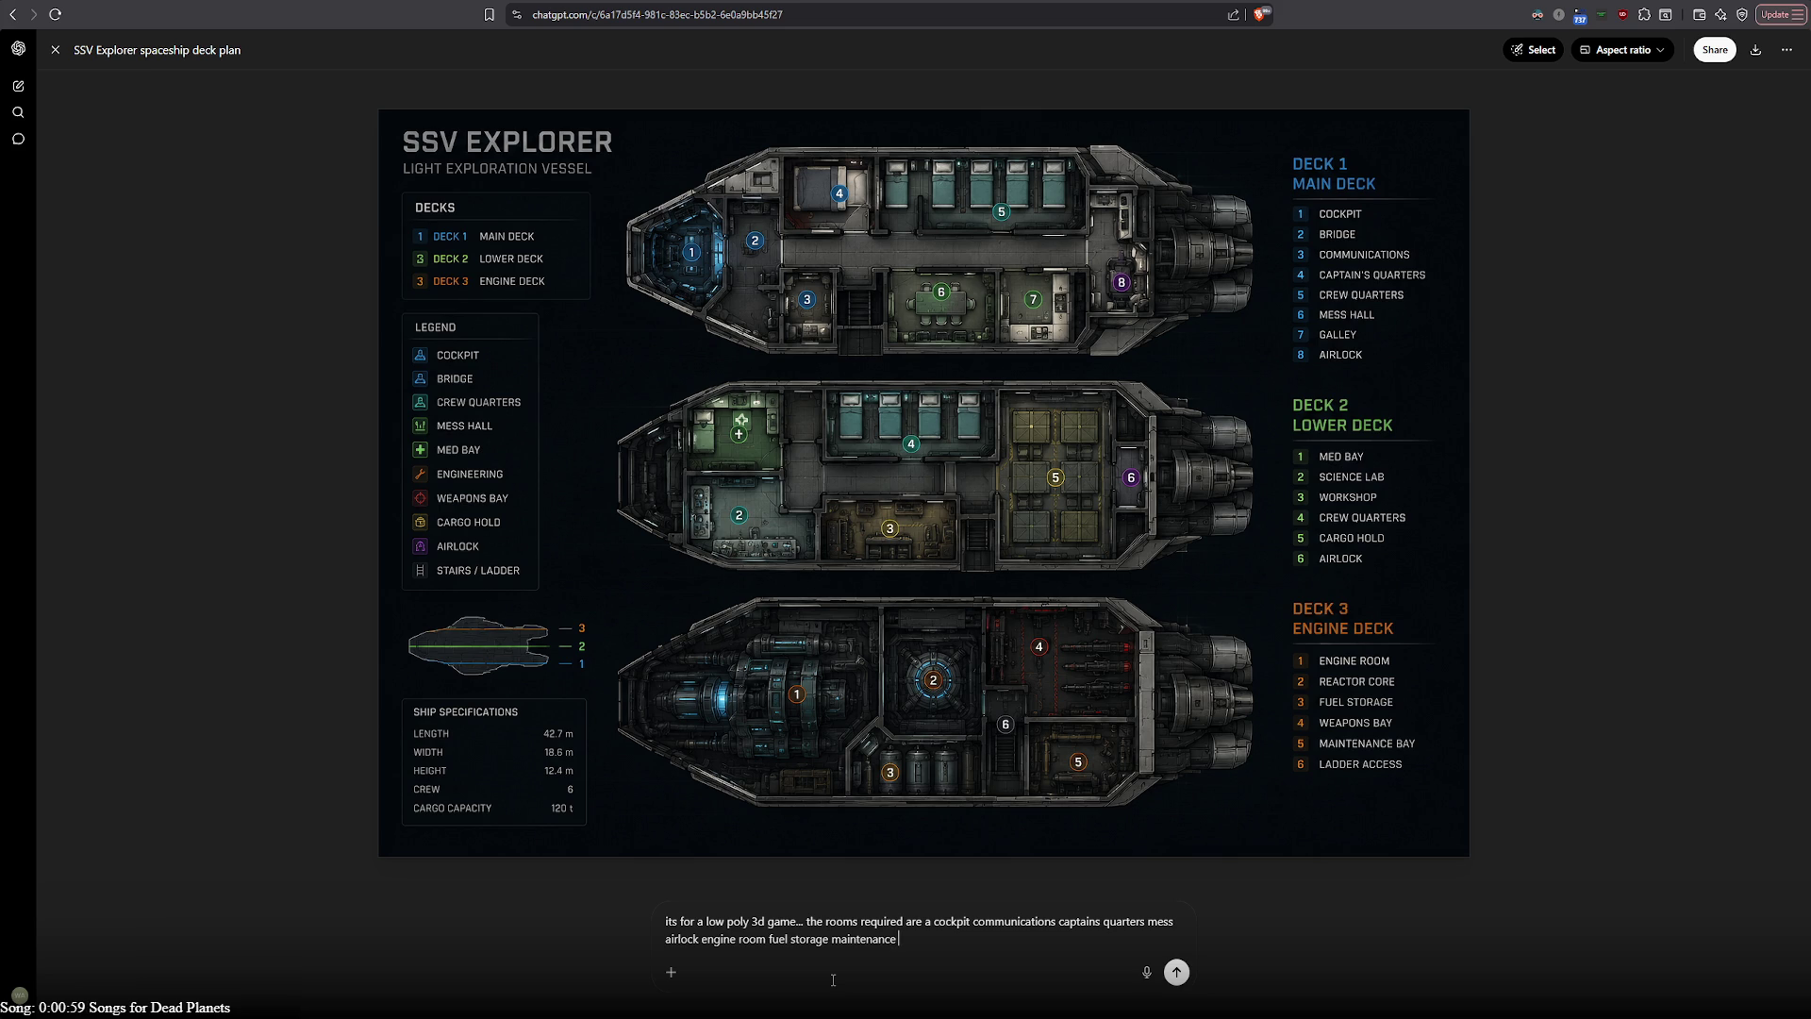
pyautogui.write('w')
pyautogui.write('orksh')
pyautogui.write('op')
# Remove 'maintenance' from the room list
pyautogui.press('Left')
pyautogui.hotkey('shift', 'Left')
pyautogui.hotkey('shift', 'Left')
pyautogui.hotkey('shift', 'Left')
pyautogui.press('BackSpace')
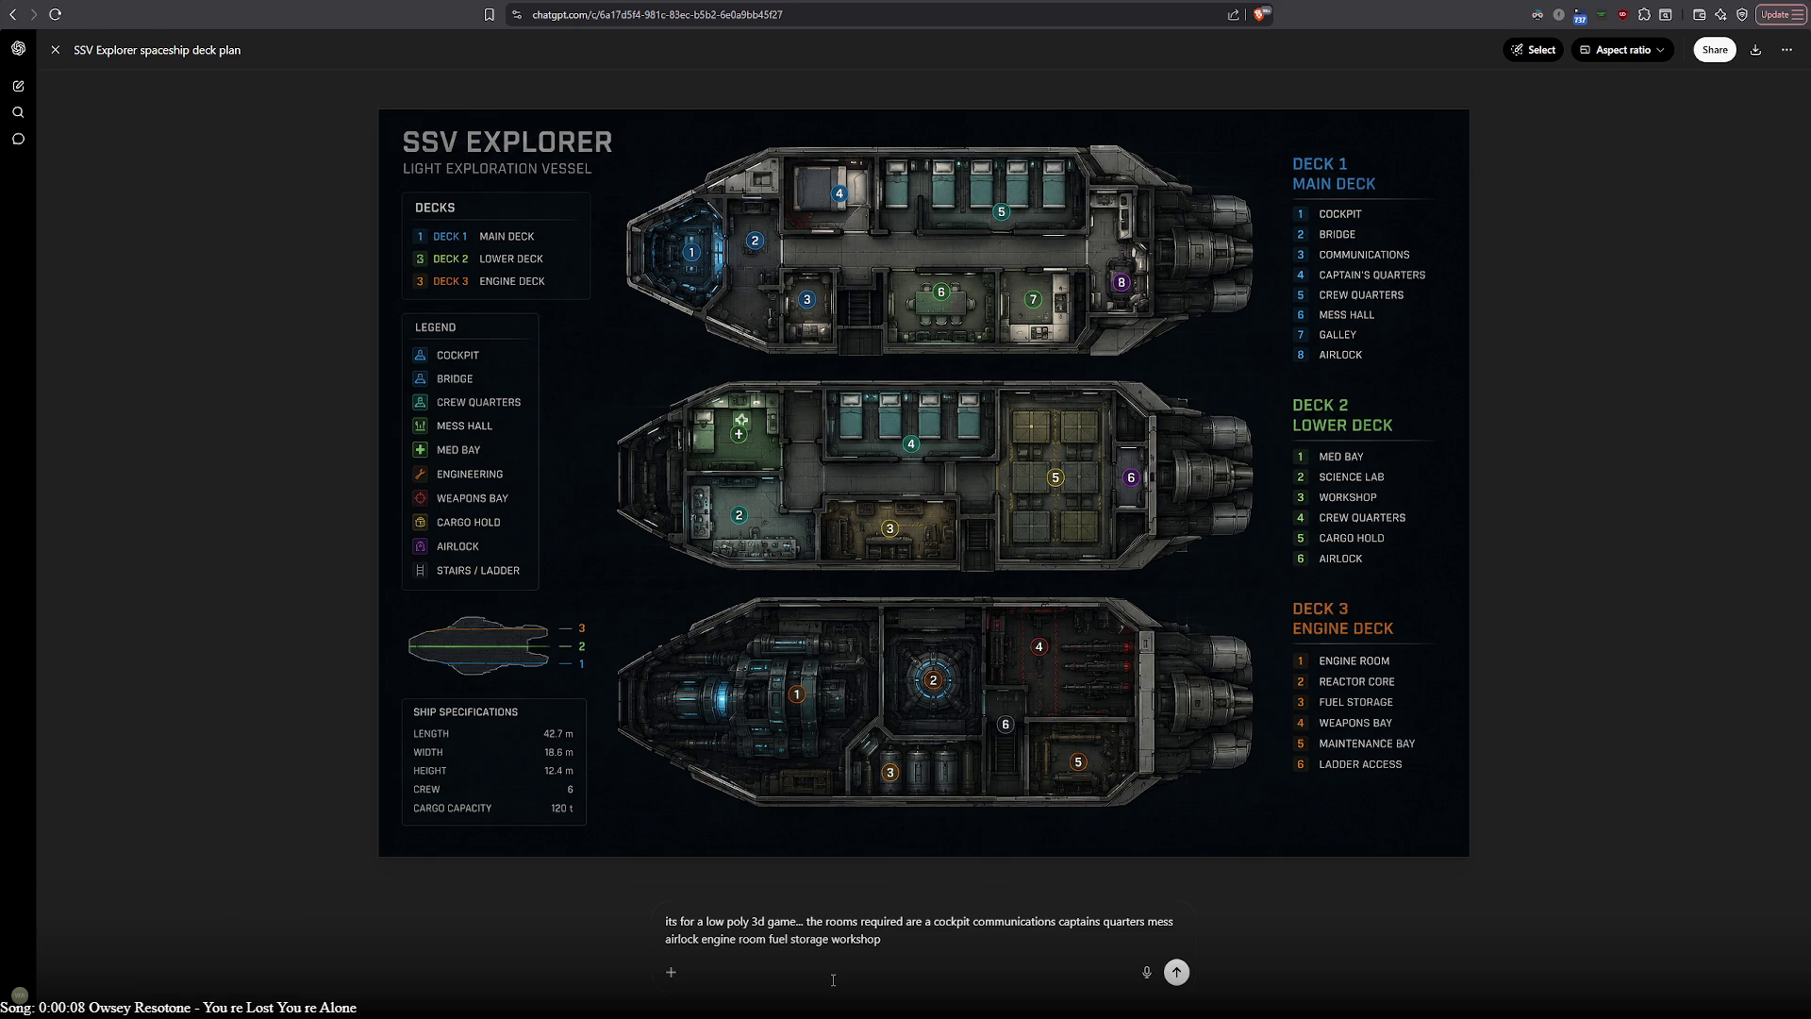
# Add cargo holds for cold, normal and big, plus greenhouse and lifesupport rooms
pyautogui.write('carfo')
pyautogui.press('BackSpace')
pyautogui.press('BackSpace')
pyautogui.write('go ')
pyautogui.write('hold for ')
pyautogui.write('cold and')
pyautogui.press('BackSpace')
pyautogui.press('BackSpace')
pyautogui.press('BackSpace')
pyautogui.write('normal na')
pyautogui.press('BackSpace')
pyautogui.press('BackSpace')
pyautogui.write('and big')
pyautogui.write(' green')
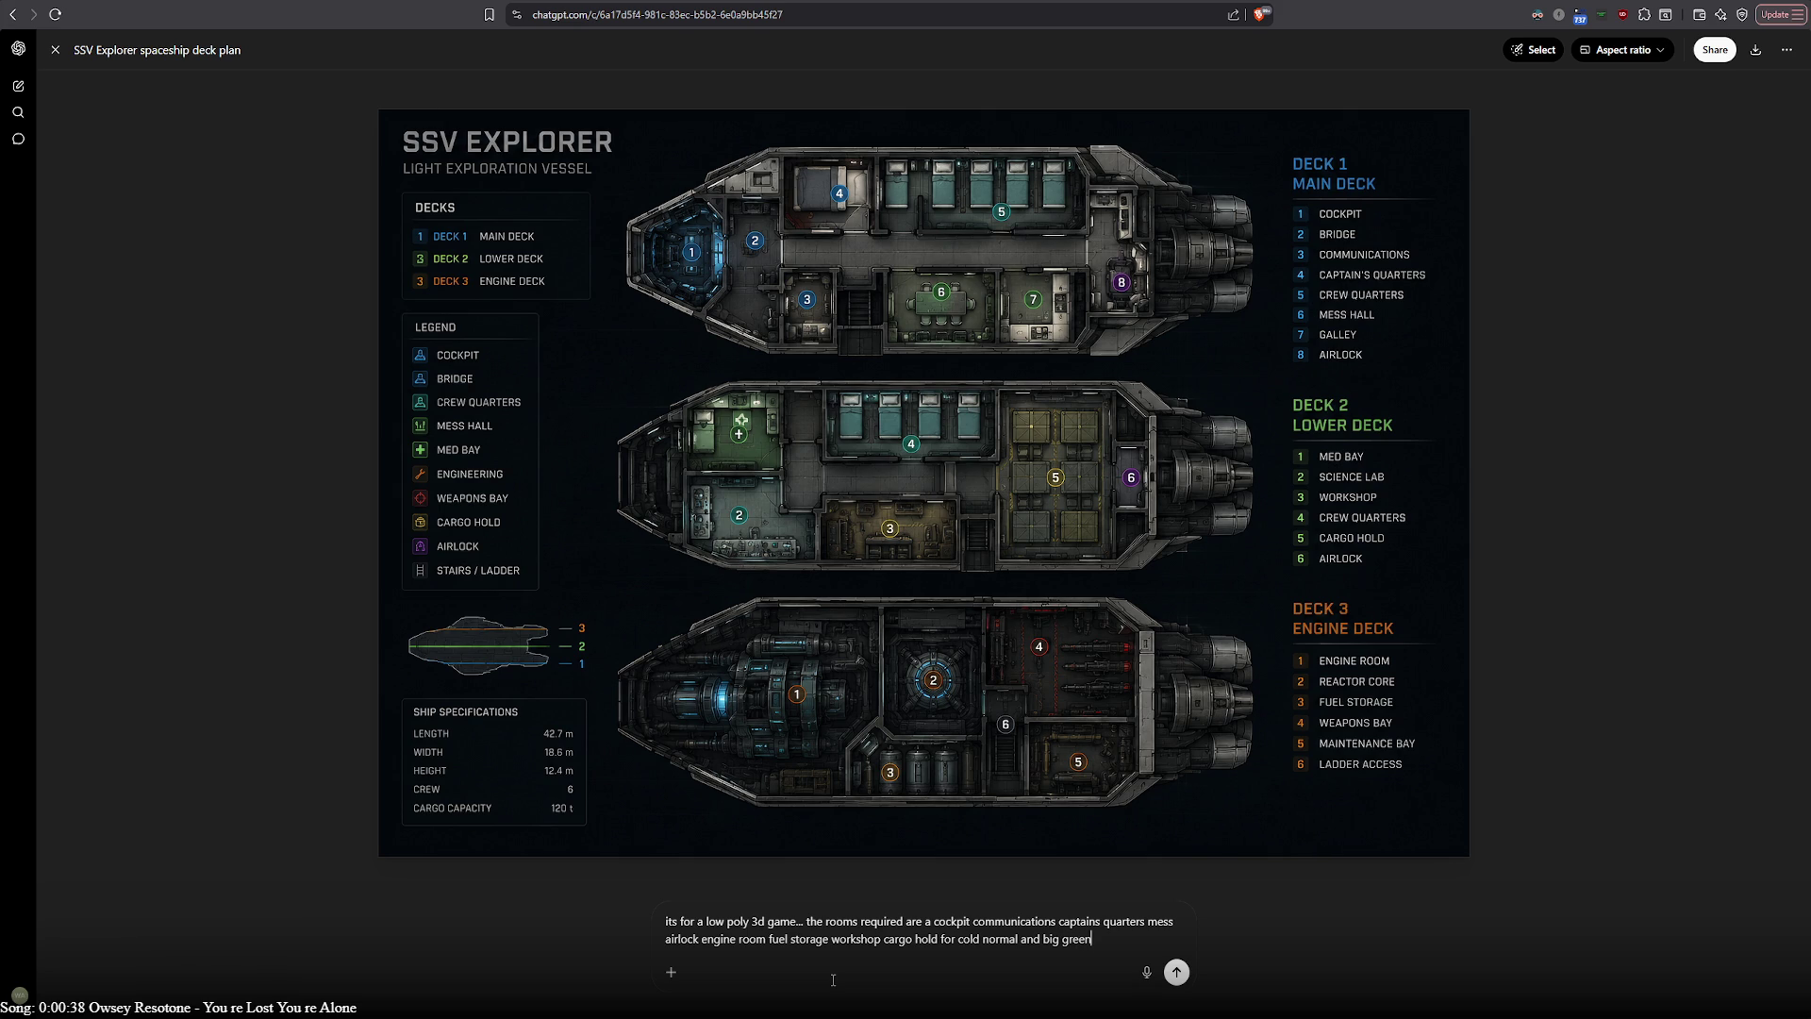
pyautogui.write('house ')
pyautogui.write('lifesupport')
pyautogui.press('Left')
# Insert commas between the later rooms, from lifesupport back to engine room
pyautogui.press('BackSpace')
pyautogui.write(',')
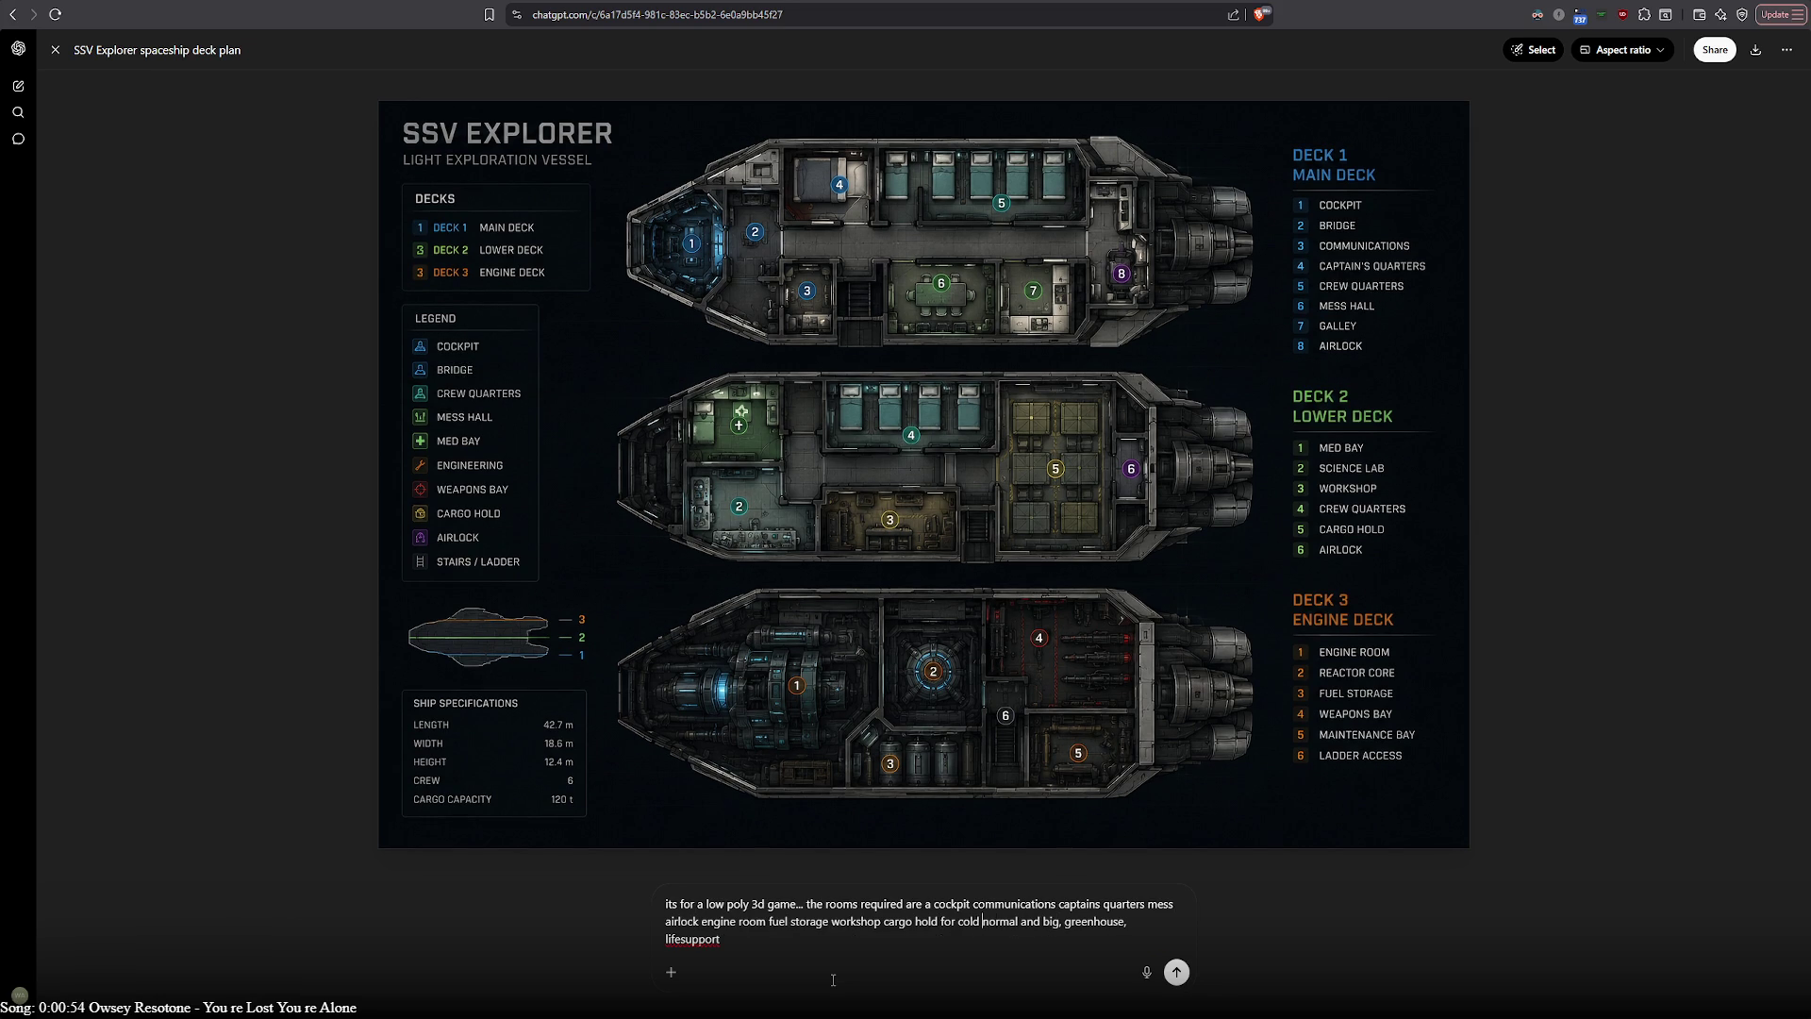
pyautogui.press('Left')
pyautogui.write(',')
pyautogui.press('Left')
pyautogui.press('Left')
pyautogui.press('Left')
pyautogui.write(',')
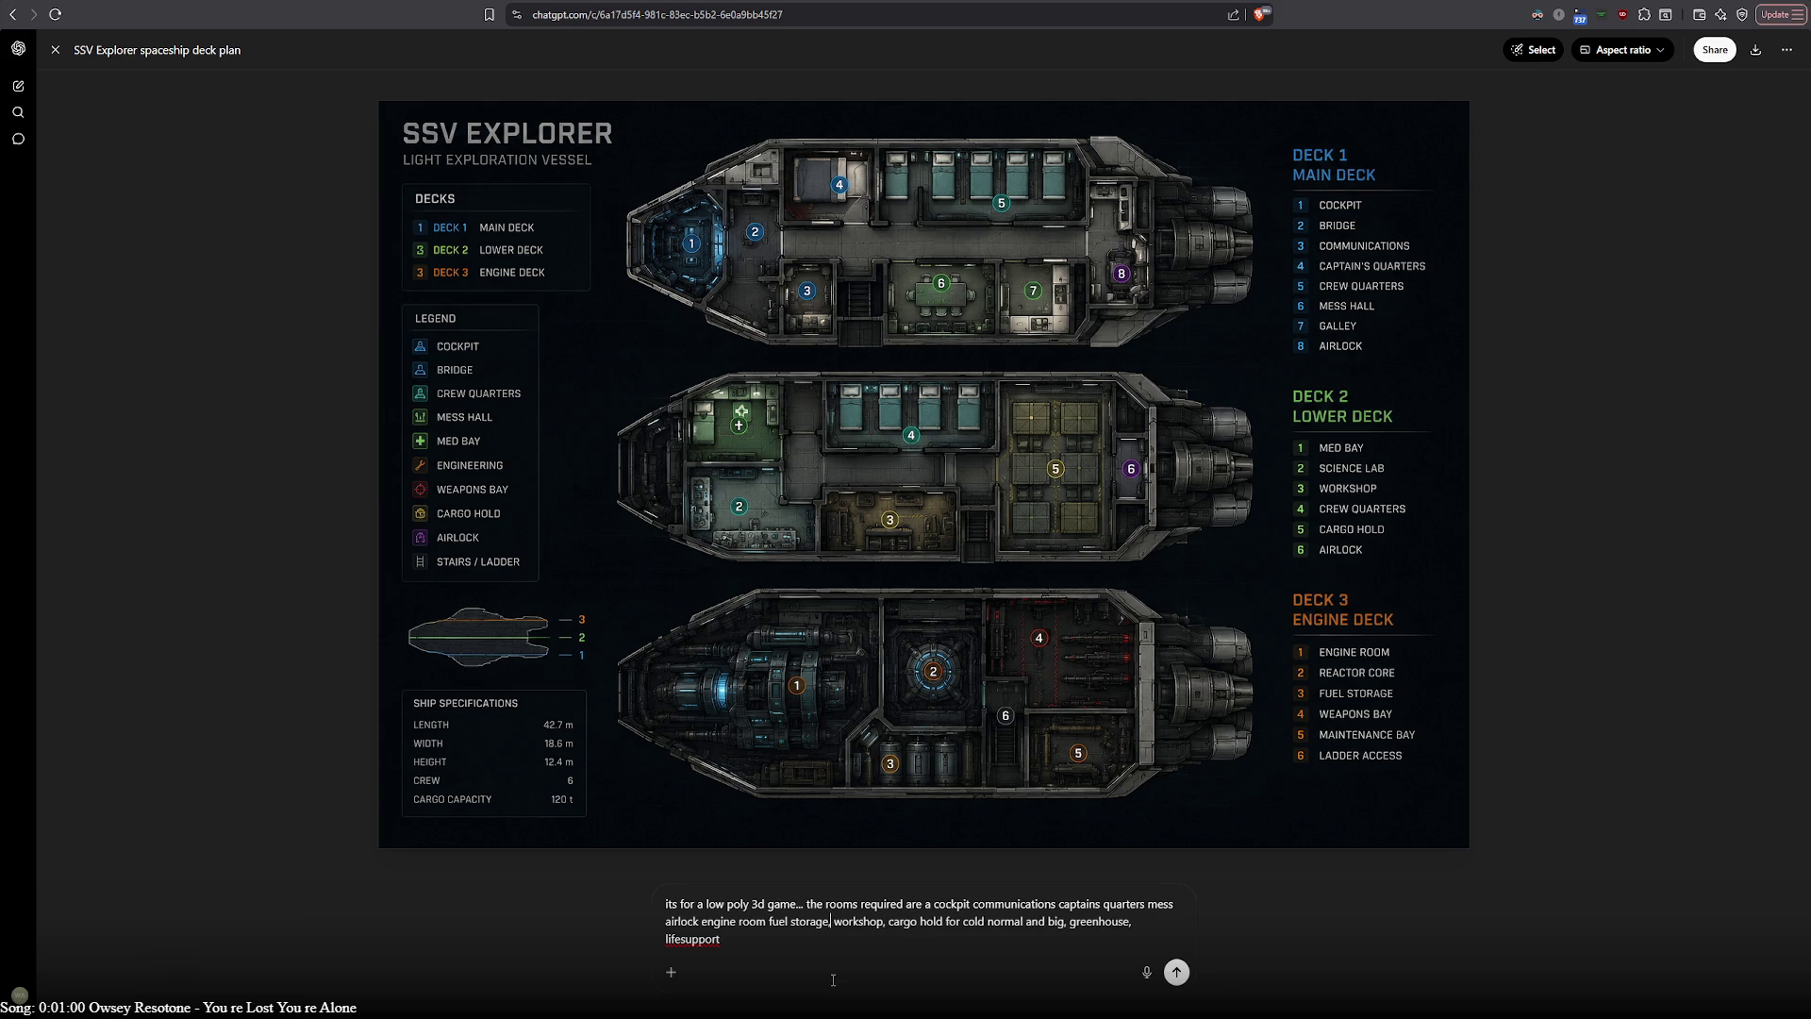
pyautogui.press('Left')
pyautogui.press('Left')
pyautogui.press('Left')
pyautogui.write(',')
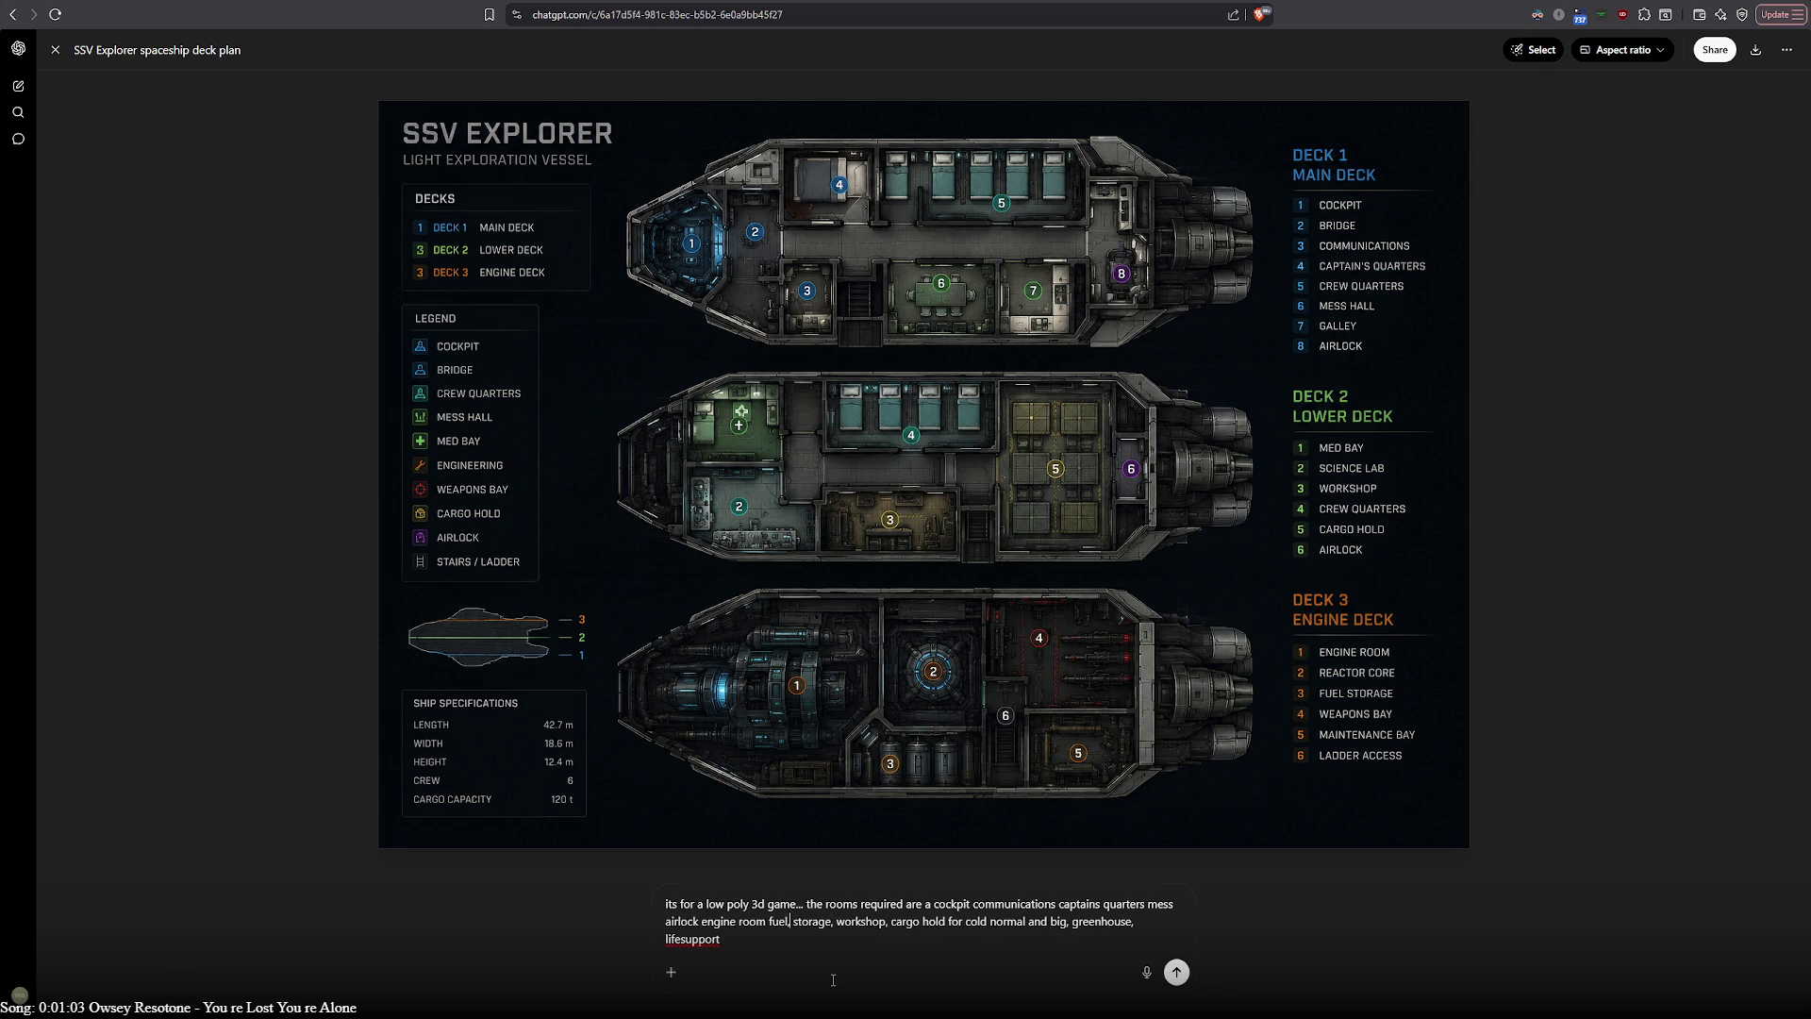
pyautogui.press('BackSpace')
pyautogui.press('Left')
pyautogui.press('Left')
pyautogui.press('Left')
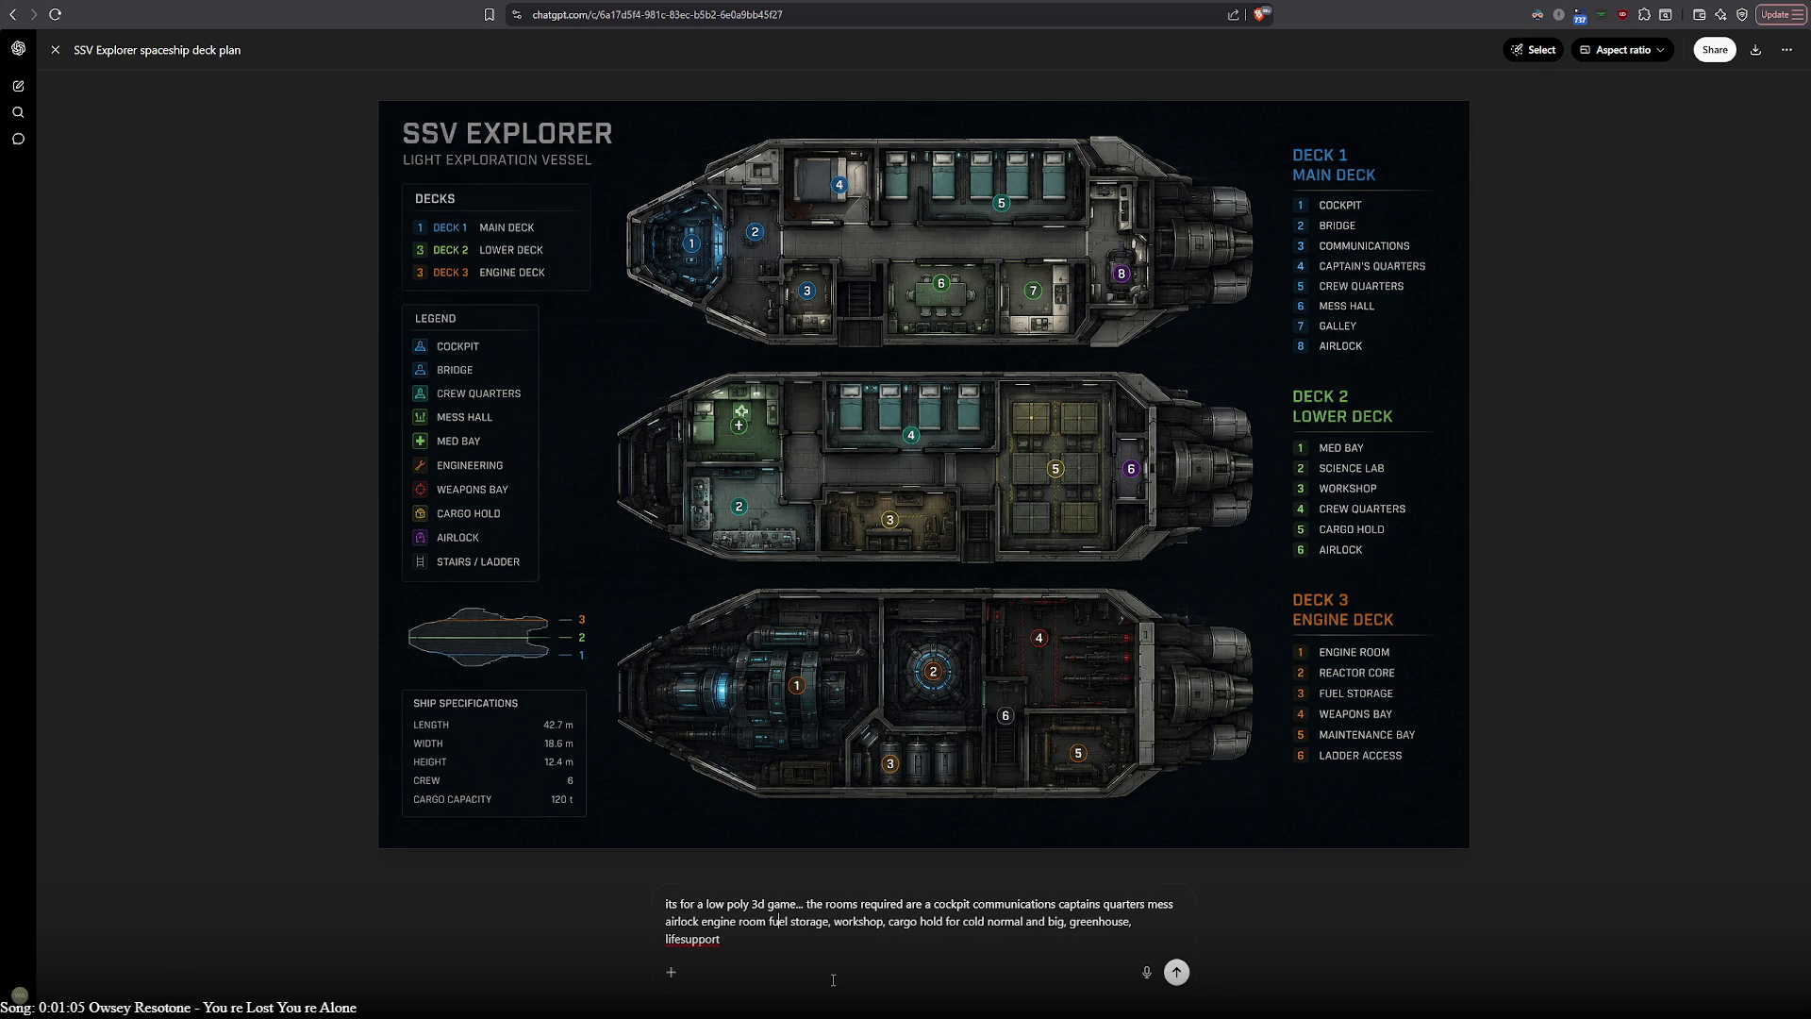
pyautogui.write(',')
# Add commas separating airlock, mess, captains quarters and communications, keeping 'captains quarters' together
pyautogui.press('Left')
pyautogui.press('Left')
pyautogui.press('Left')
pyautogui.write(',')
pyautogui.press('Right')
pyautogui.press('Right')
pyautogui.press('Right')
pyautogui.write(',')
pyautogui.press('Left')
pyautogui.press('Left')
pyautogui.press('Left')
pyautogui.write(',')
pyautogui.press('Left')
pyautogui.press('Left')
pyautogui.press('Left')
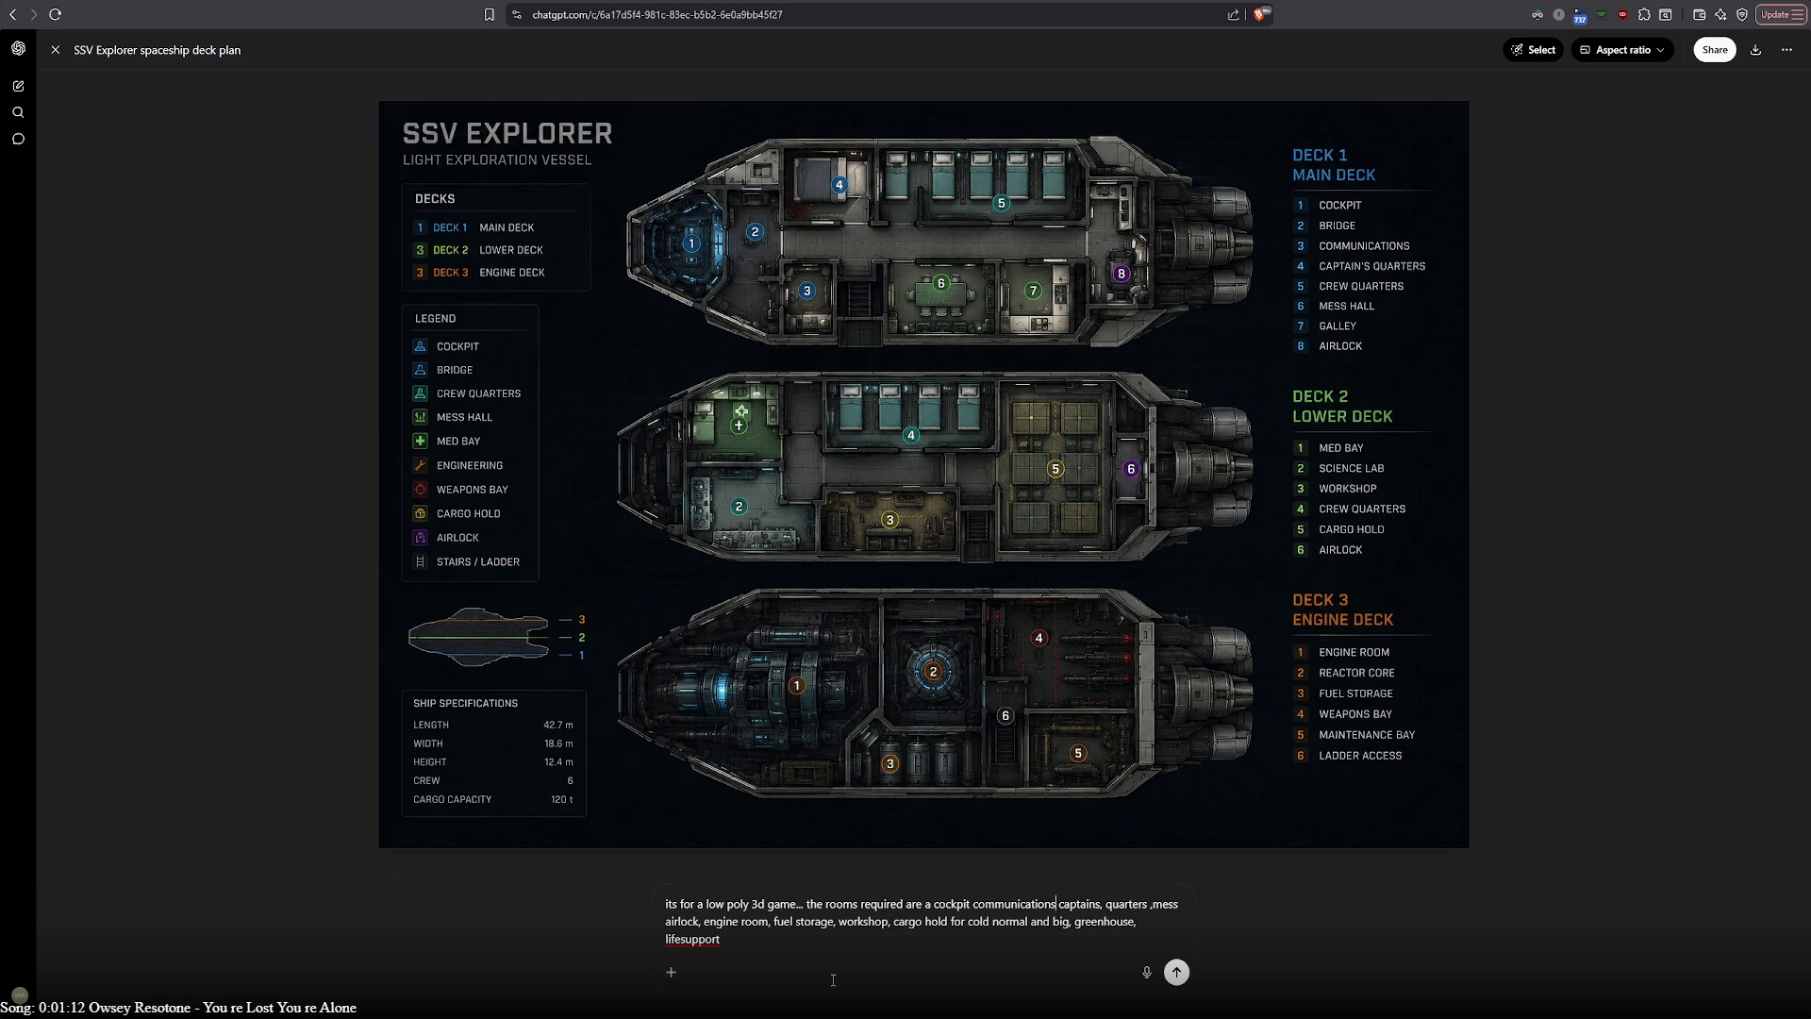
pyautogui.press('BackSpace')
pyautogui.press('BackSpace')
pyautogui.press('Left')
pyautogui.press('Left')
pyautogui.write(',')
pyautogui.write(',')
pyautogui.press('Left')
pyautogui.press('Left')
pyautogui.press('Left')
# Append 'rec room' to the list and select the word lifesupport for replacement
pyautogui.write(', ')
pyautogui.write('reck')
pyautogui.write('k')
pyautogui.write(' r')
pyautogui.write('c room')
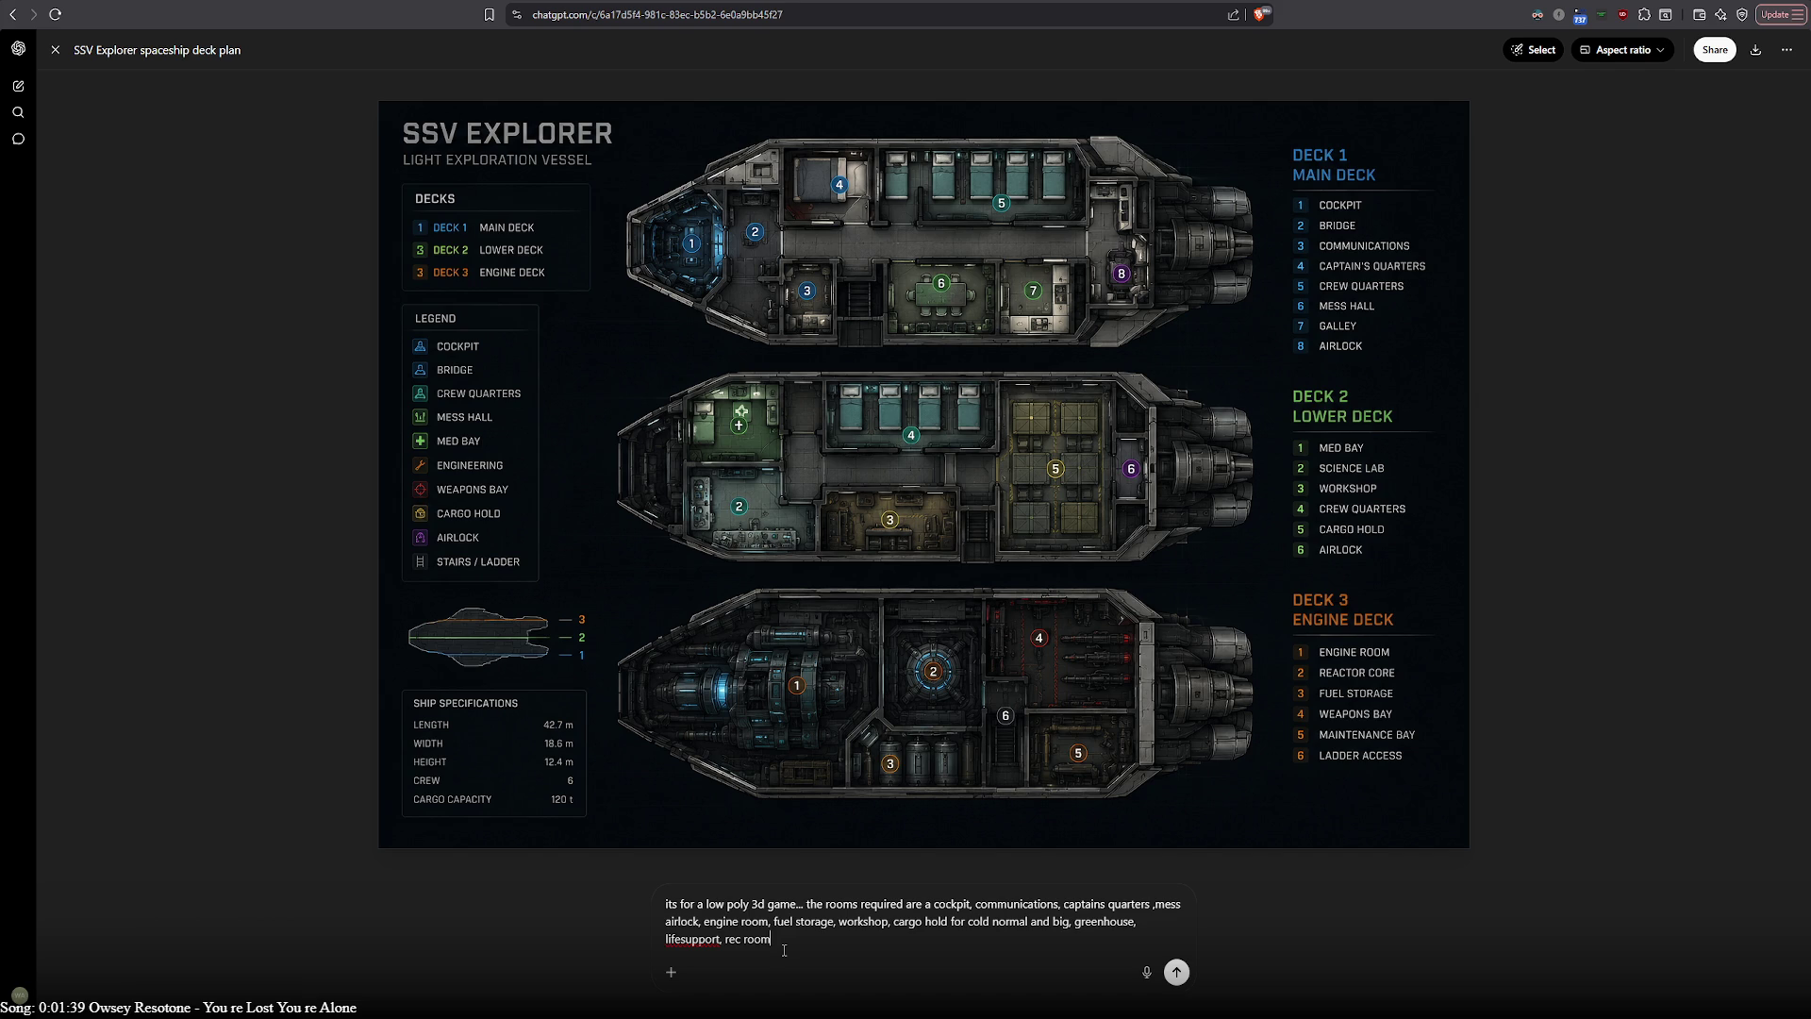
pyautogui.press('Left')
pyautogui.press('Left')
pyautogui.doubleClick(703, 939)
# Change the word to 'life-support', send the edit request, and switch to another window
pyautogui.write('life-support')
pyautogui.click(762, 939)
pyautogui.press('Return')
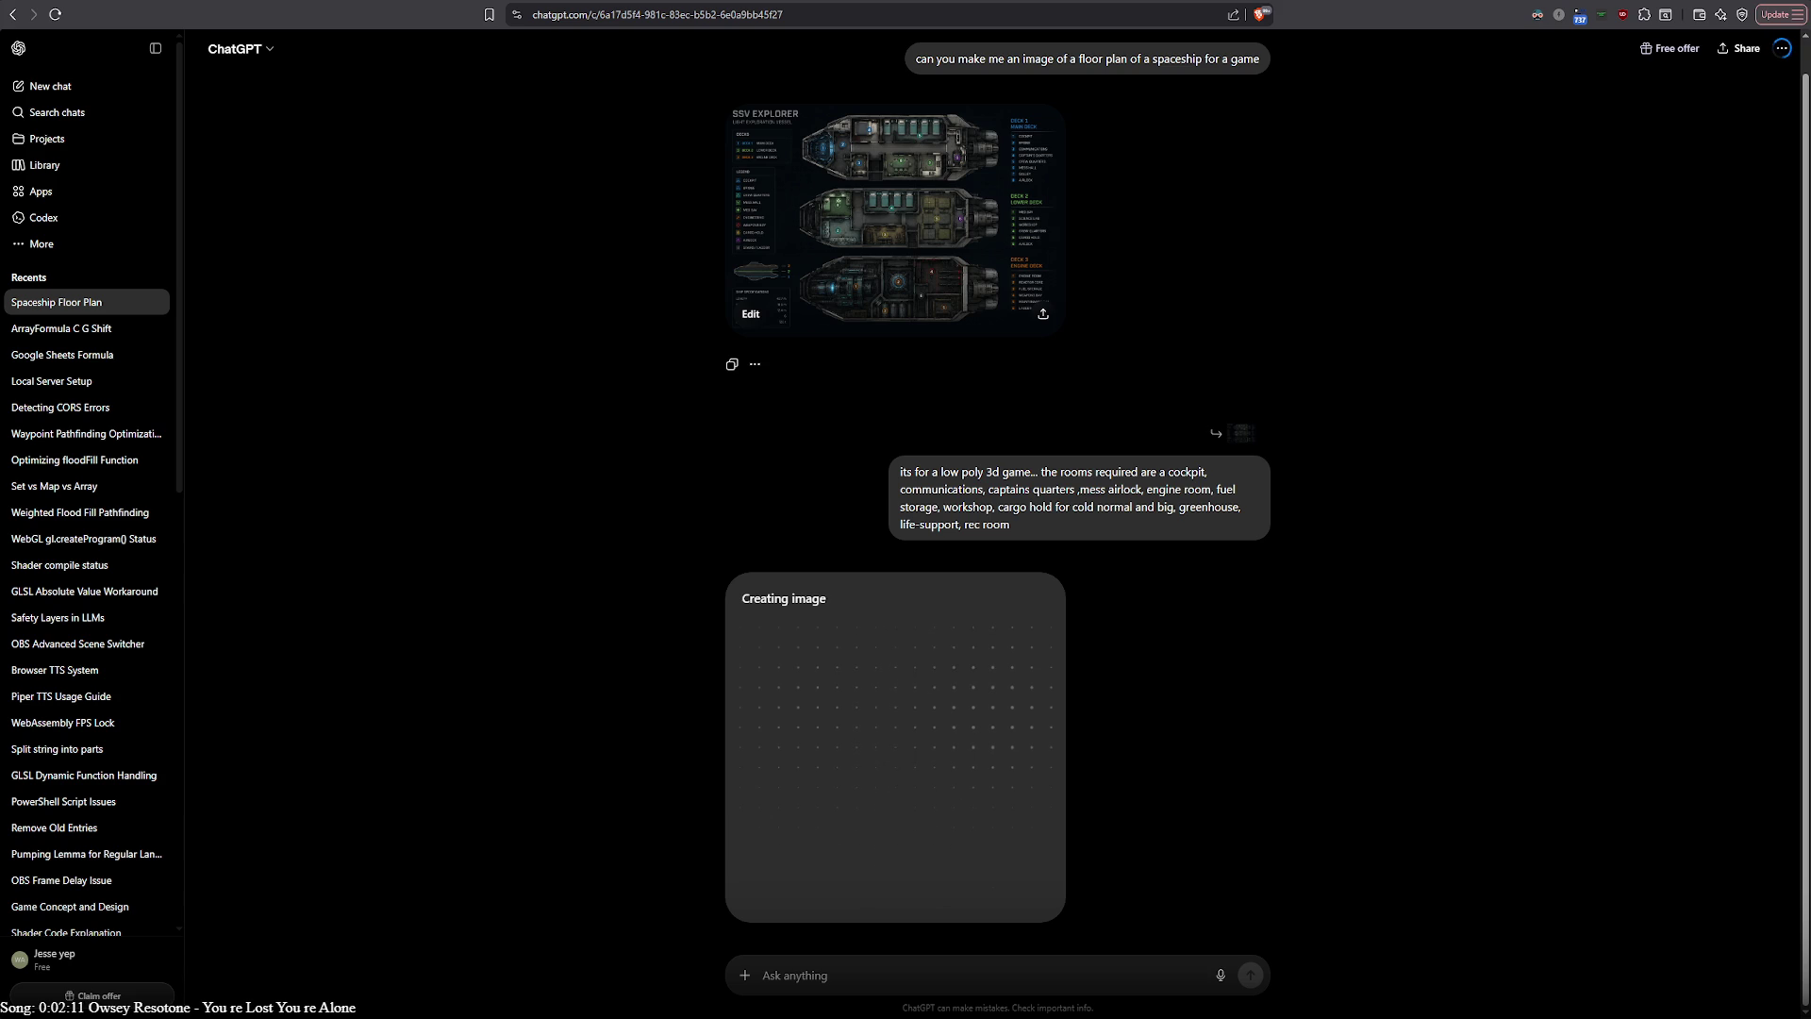
pyautogui.hotkey('alt', 'Tab')
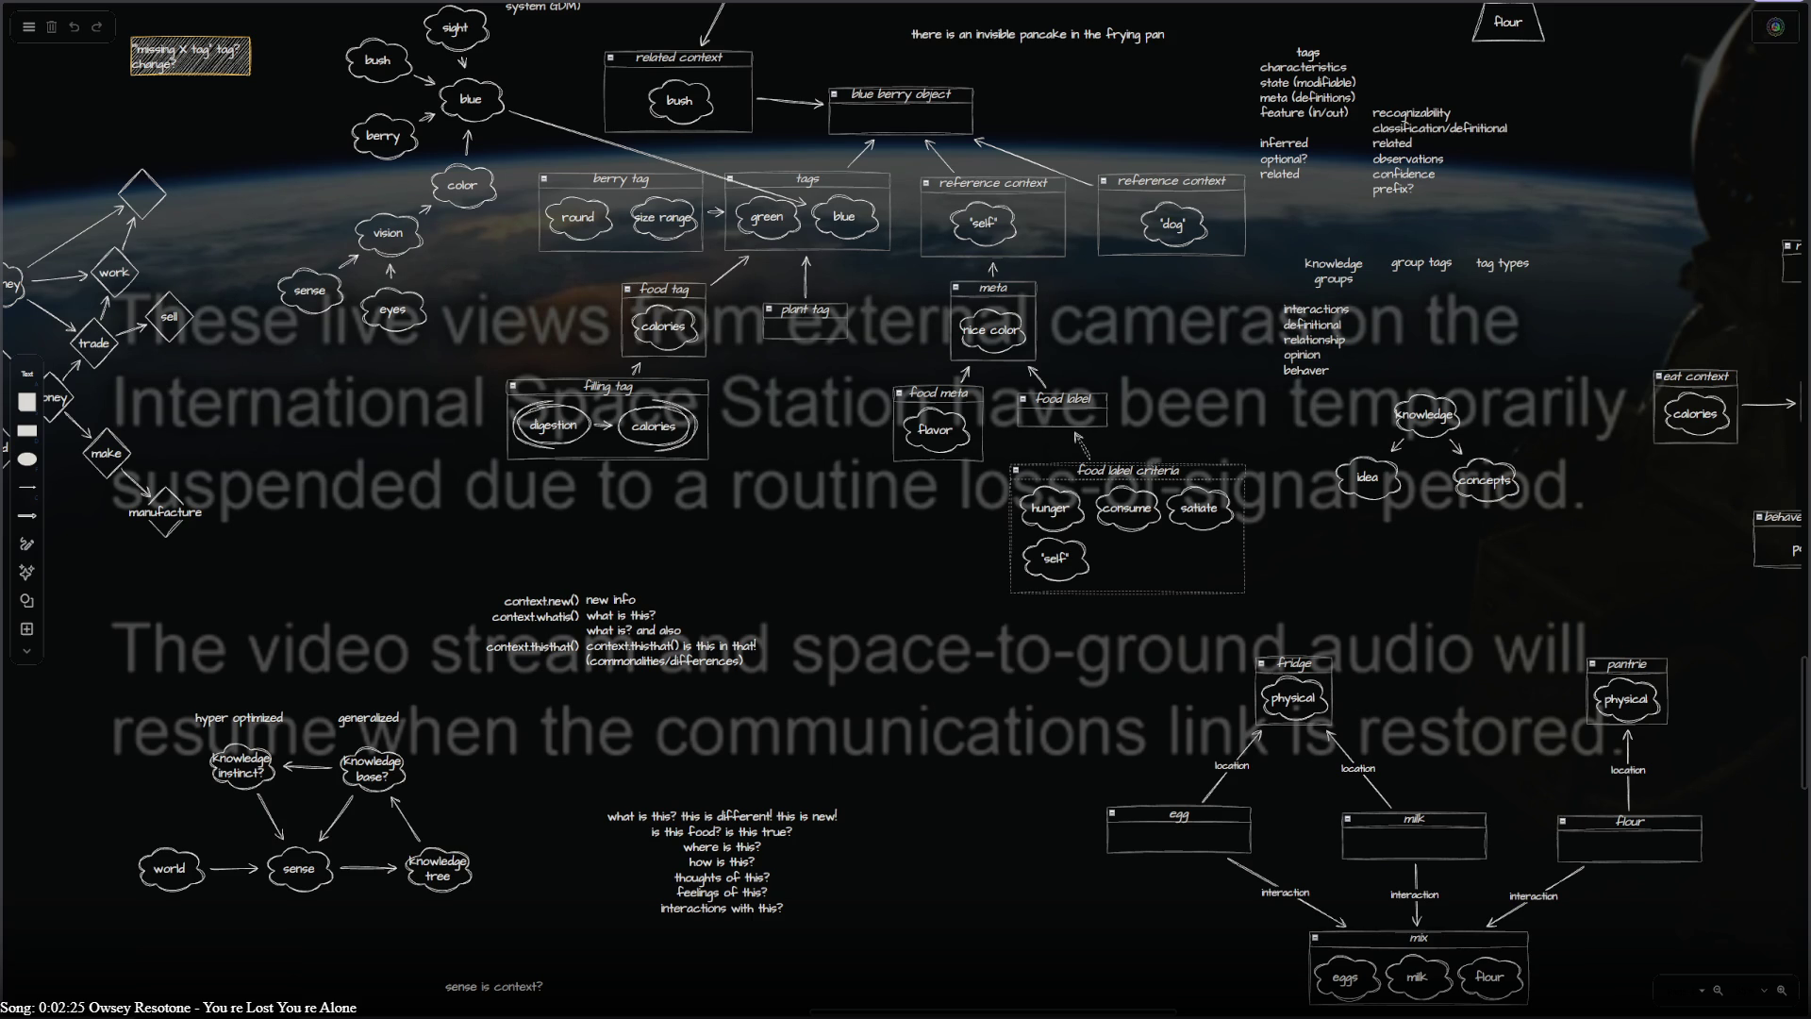
# Reload the whiteboard page, pause both playing Twitch streams, and return to ChatGPT
pyautogui.press('F5')
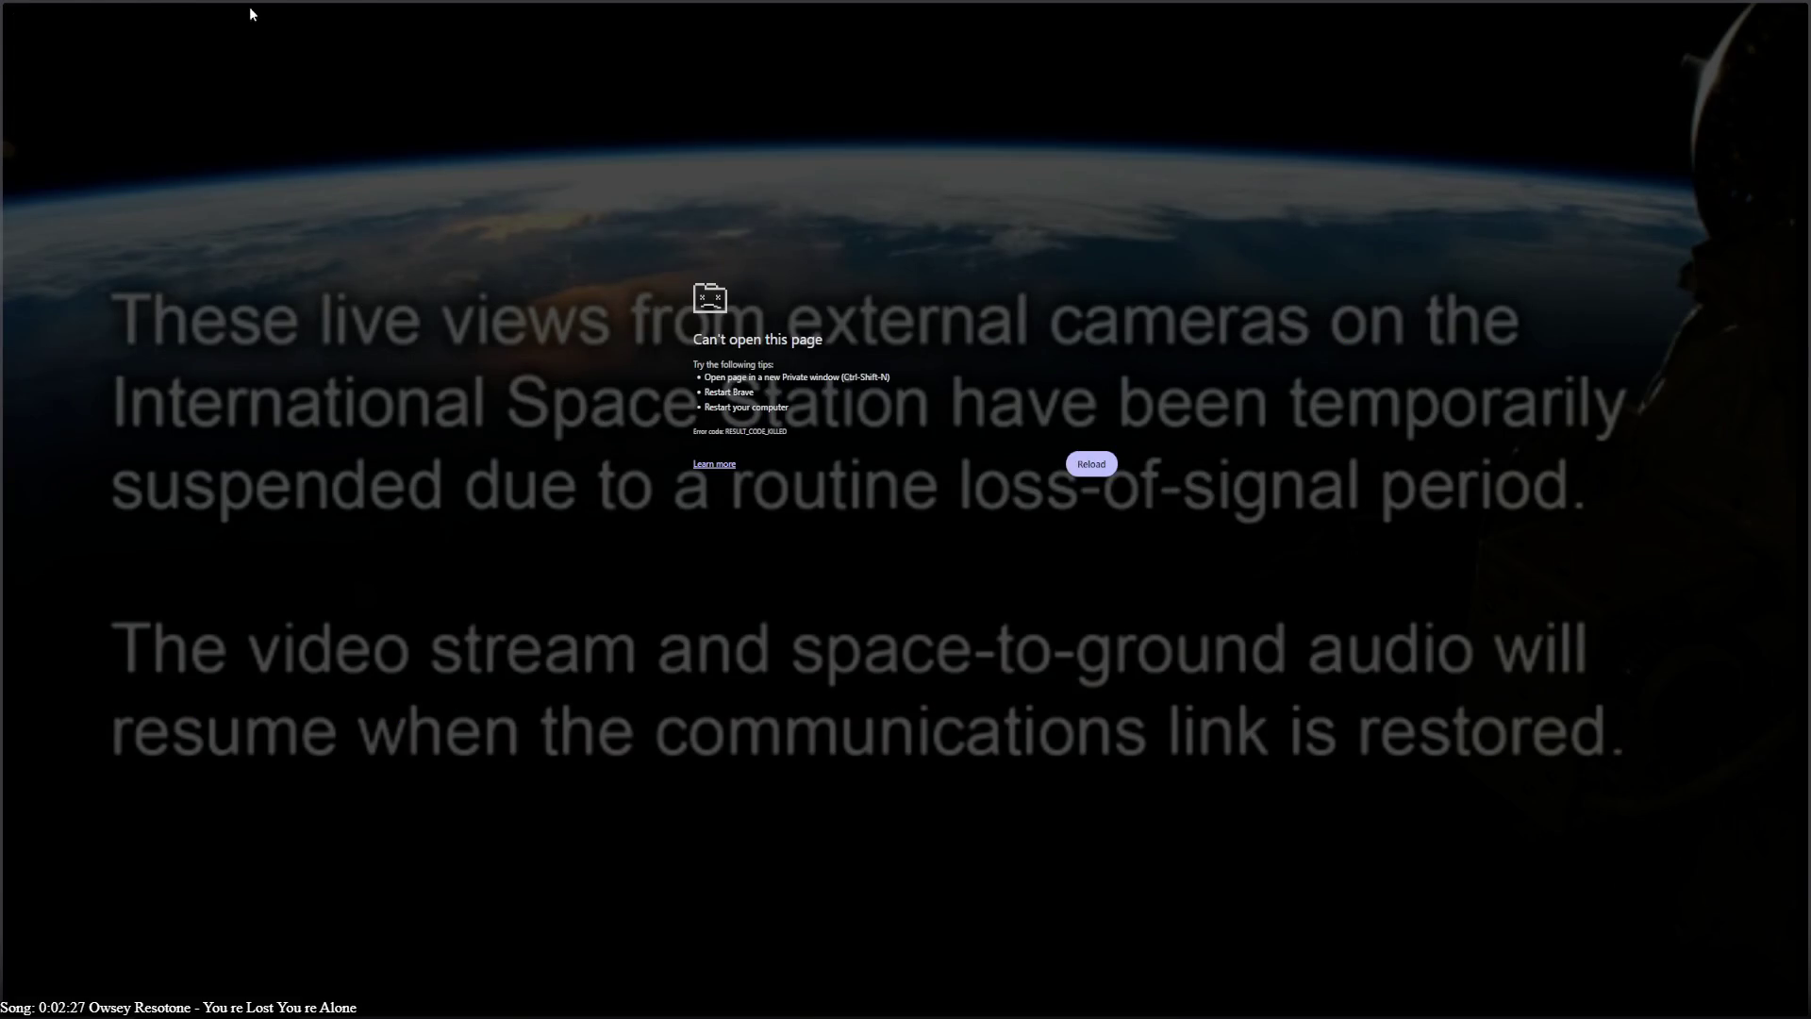
pyautogui.press('Return')
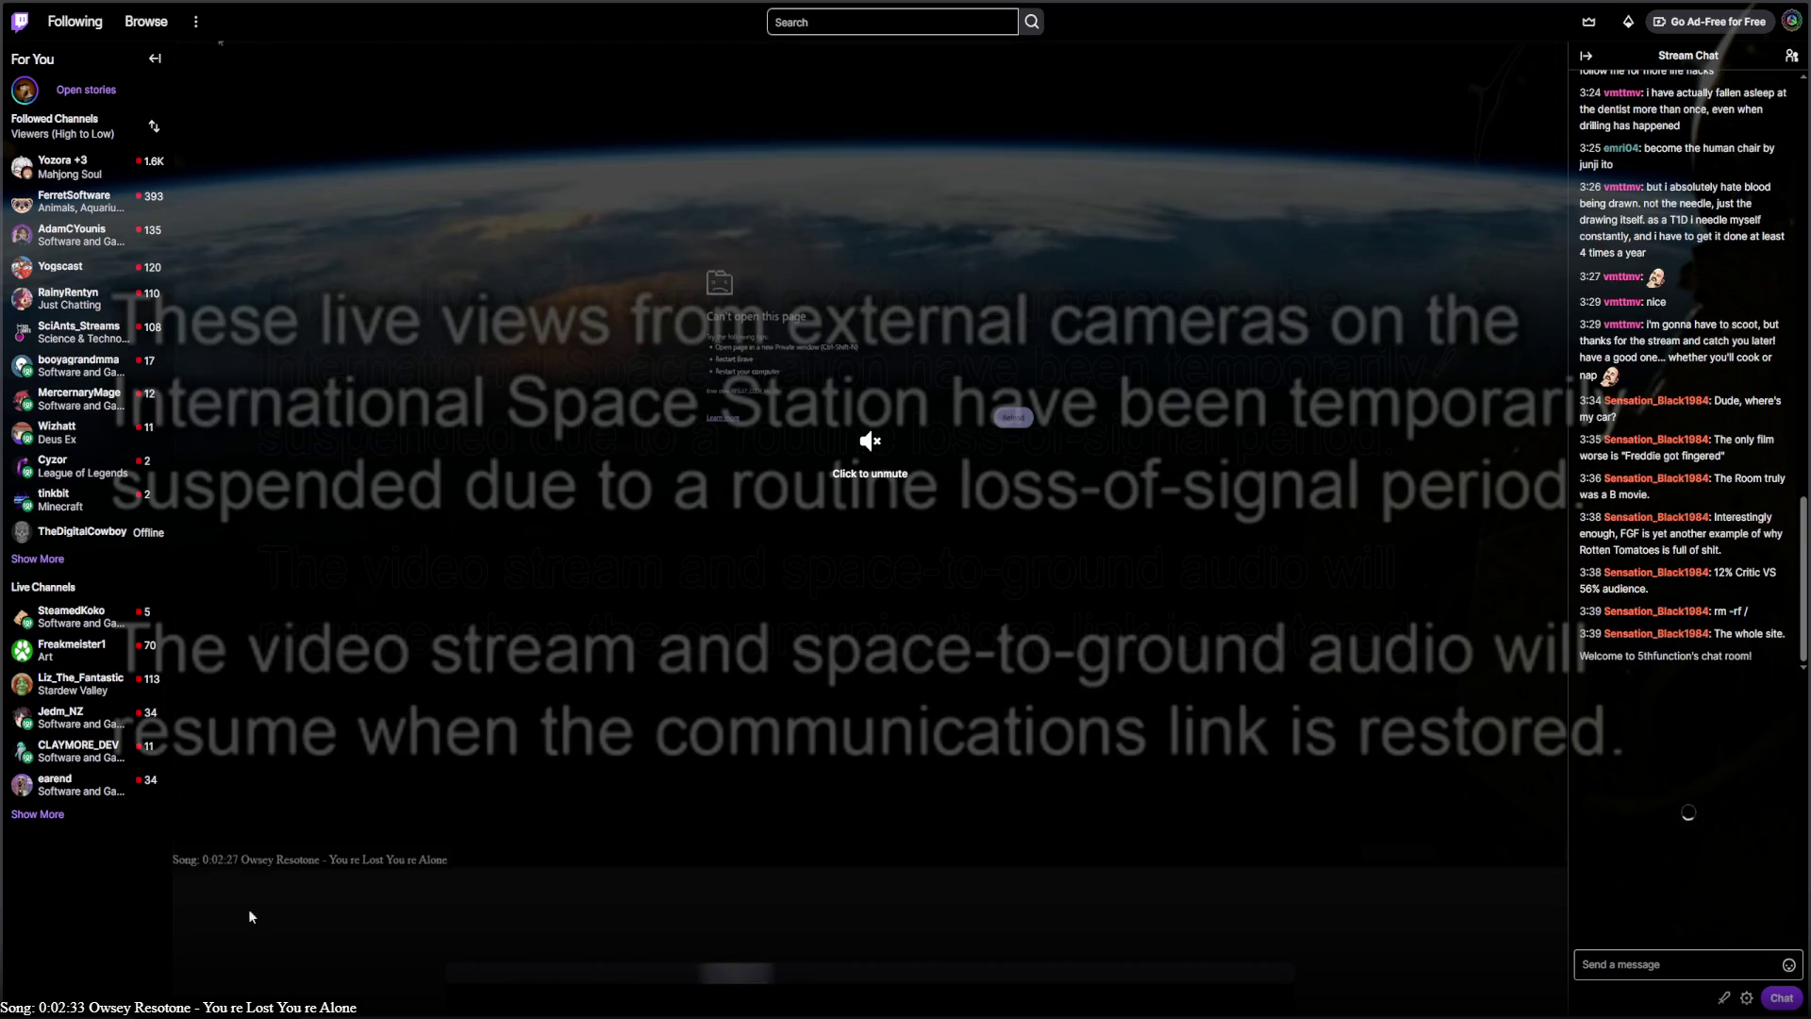
pyautogui.click(188, 851)
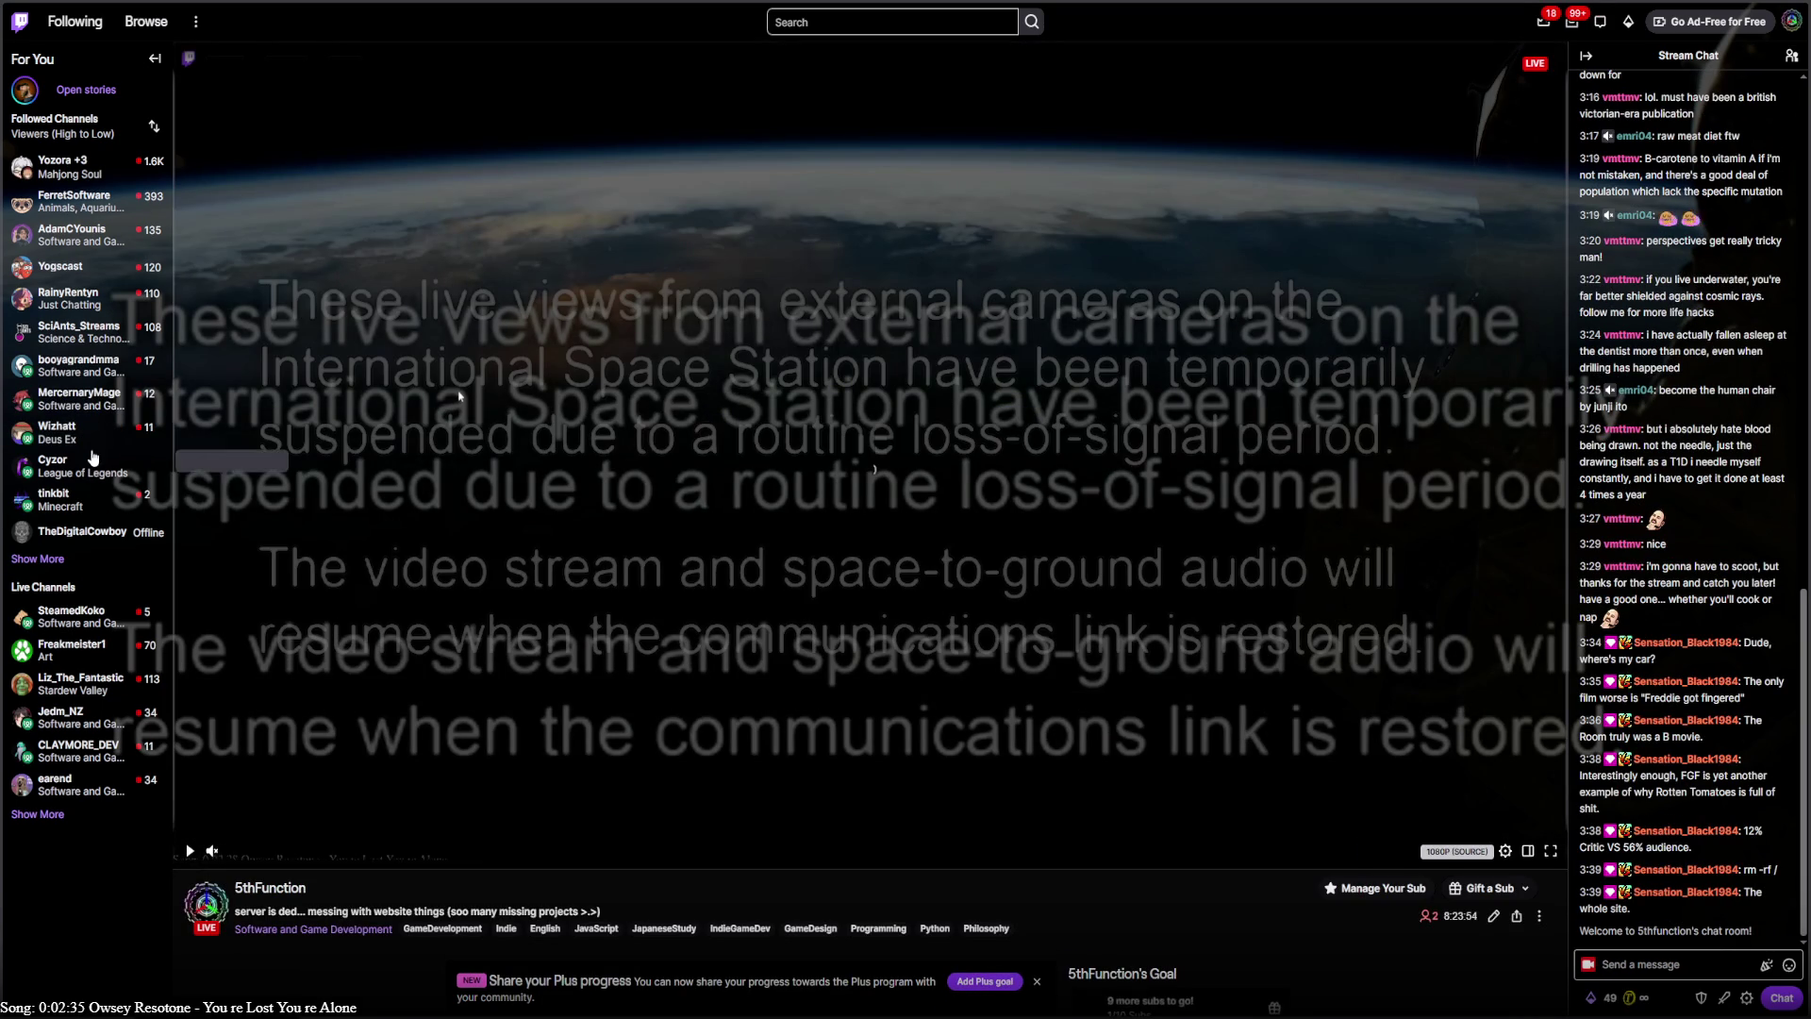
pyautogui.moveTo(93, 405)
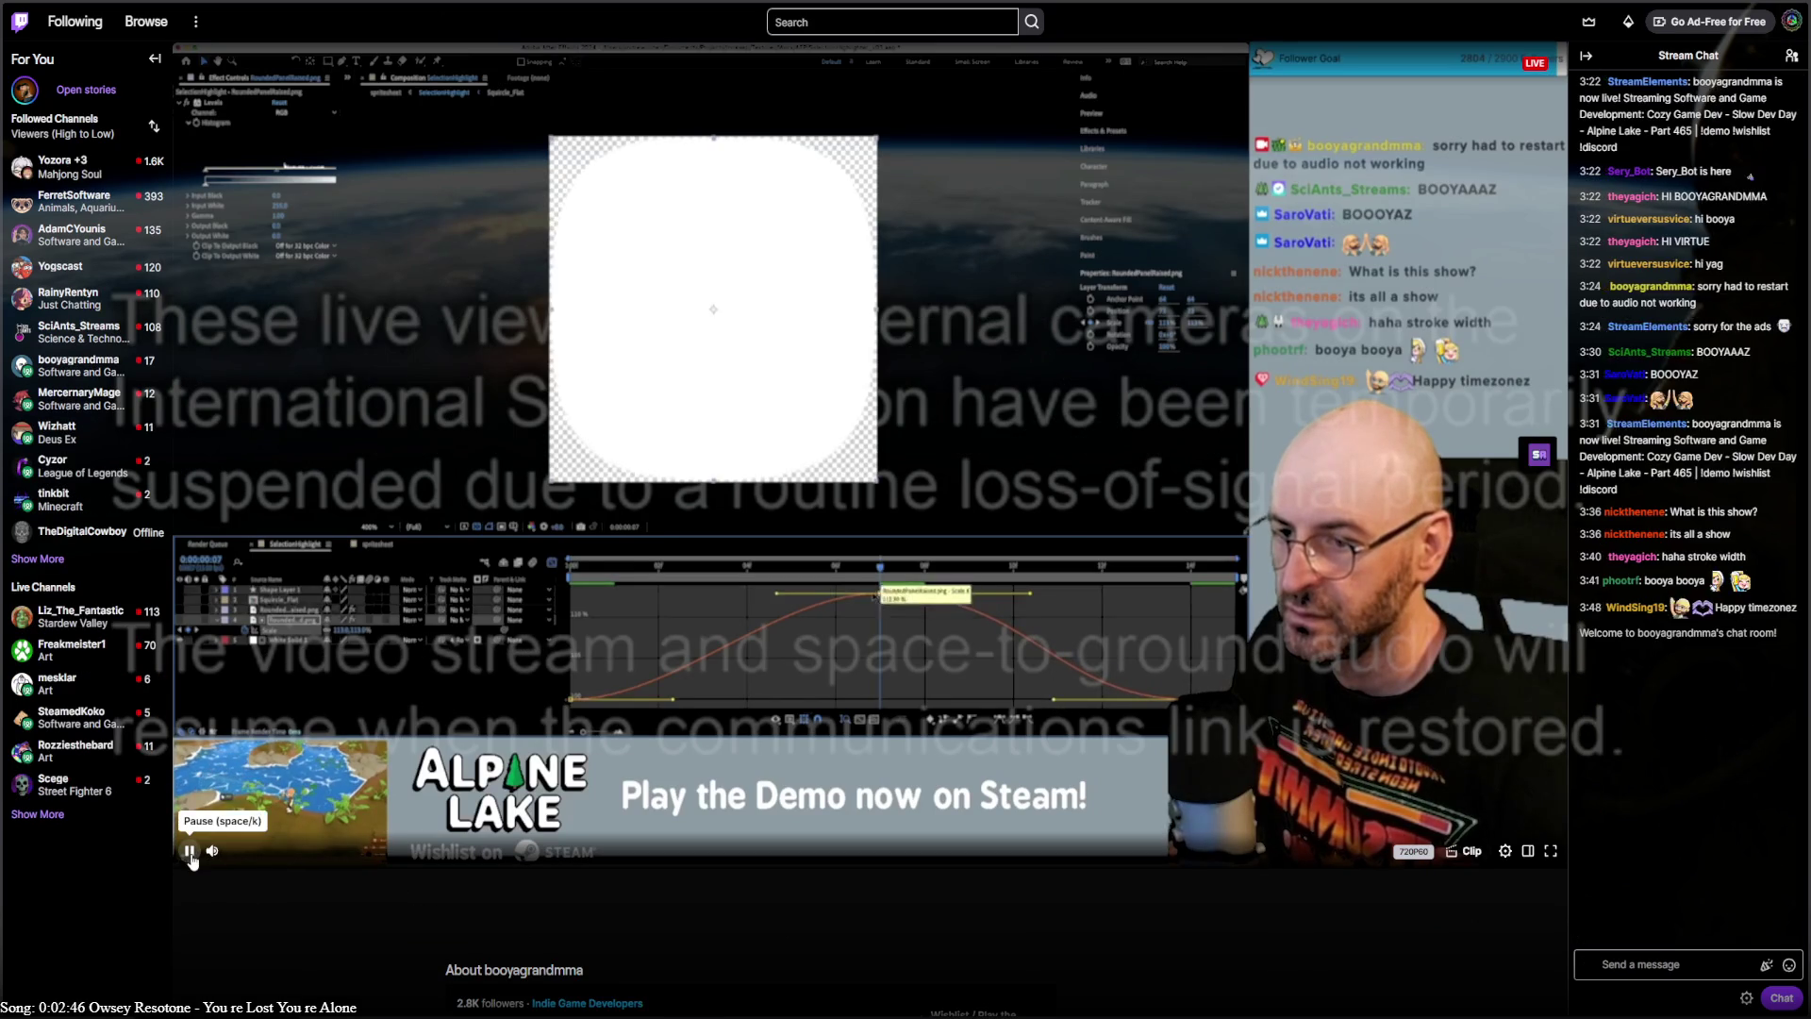
pyautogui.click(190, 851)
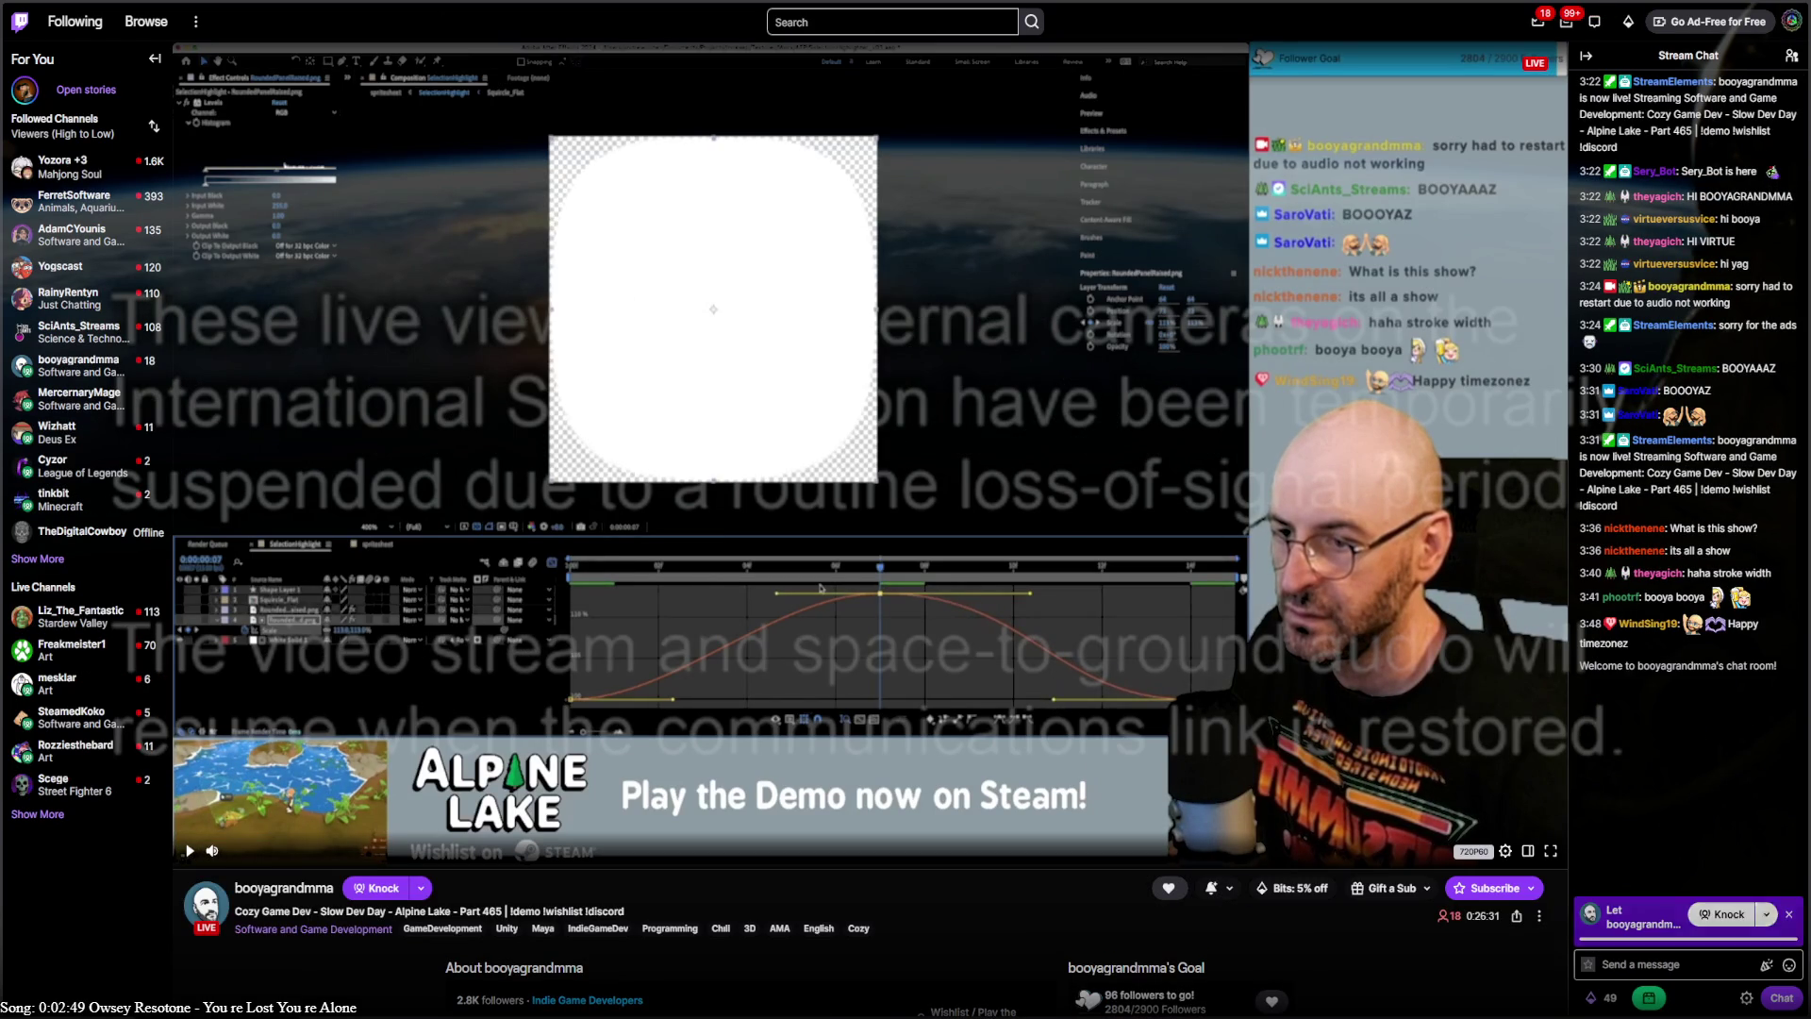
pyautogui.hotkey('alt', 'Tab')
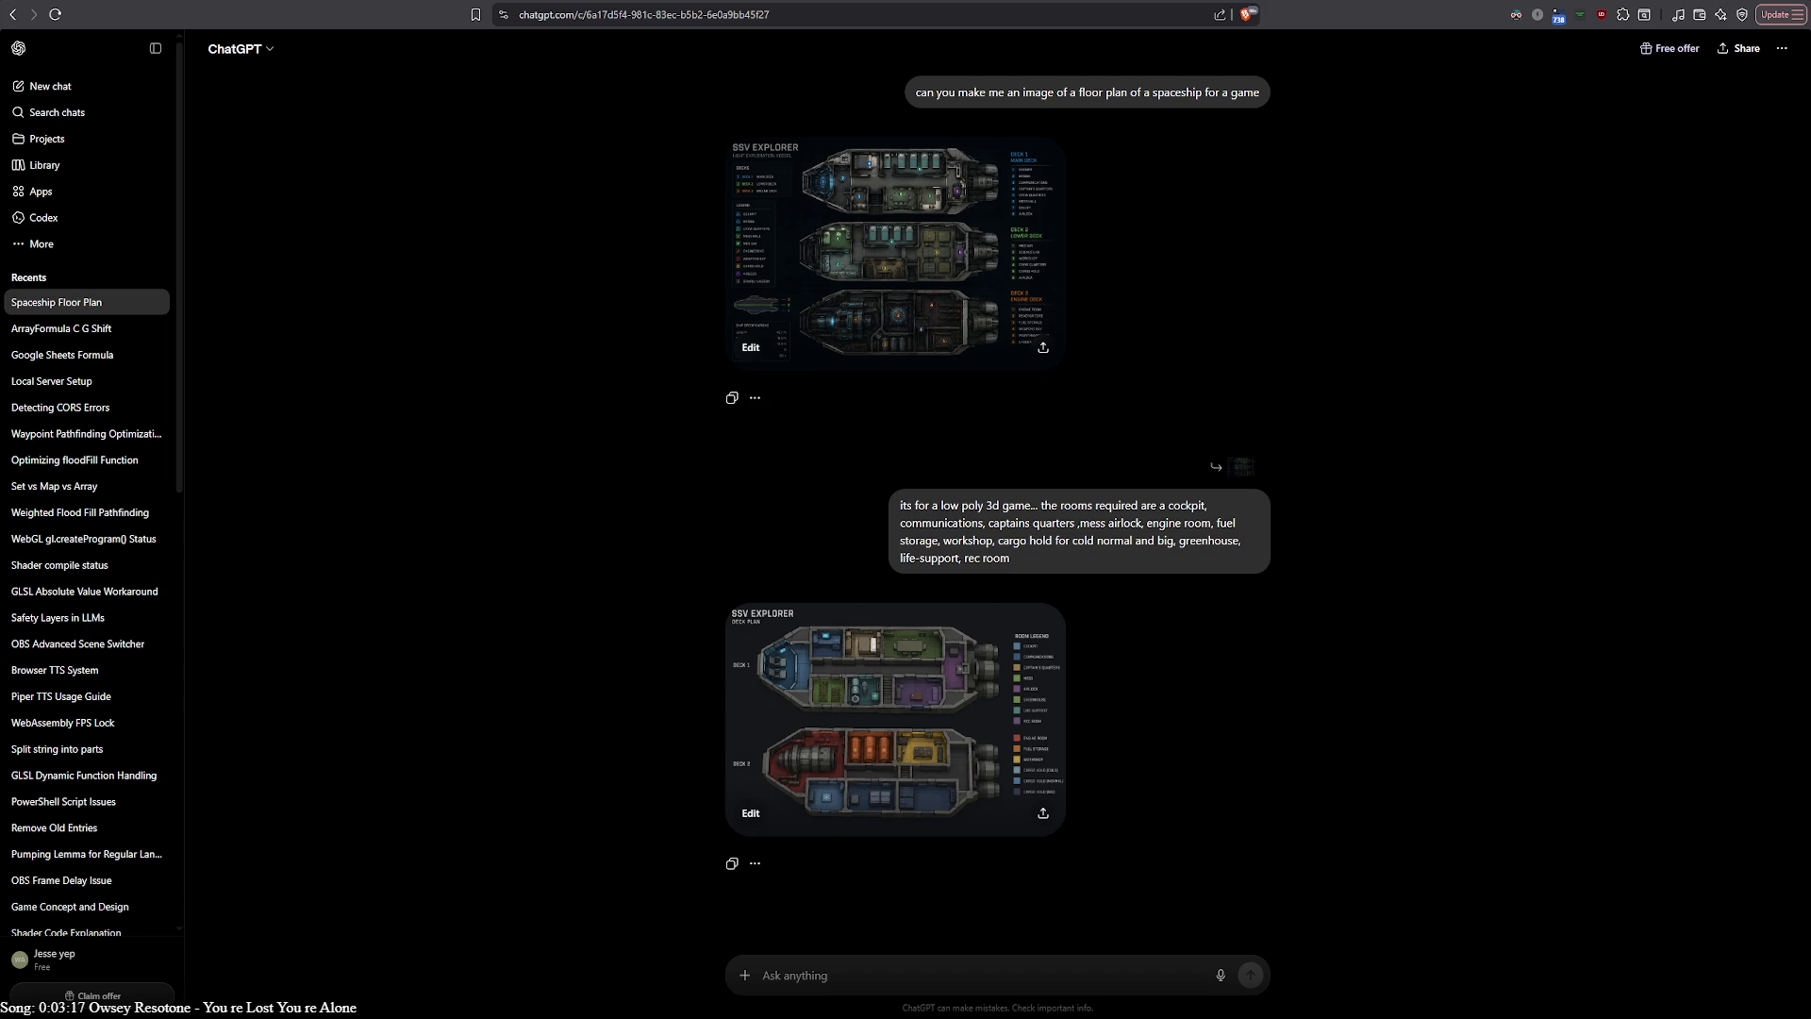
pyautogui.click(845, 680)
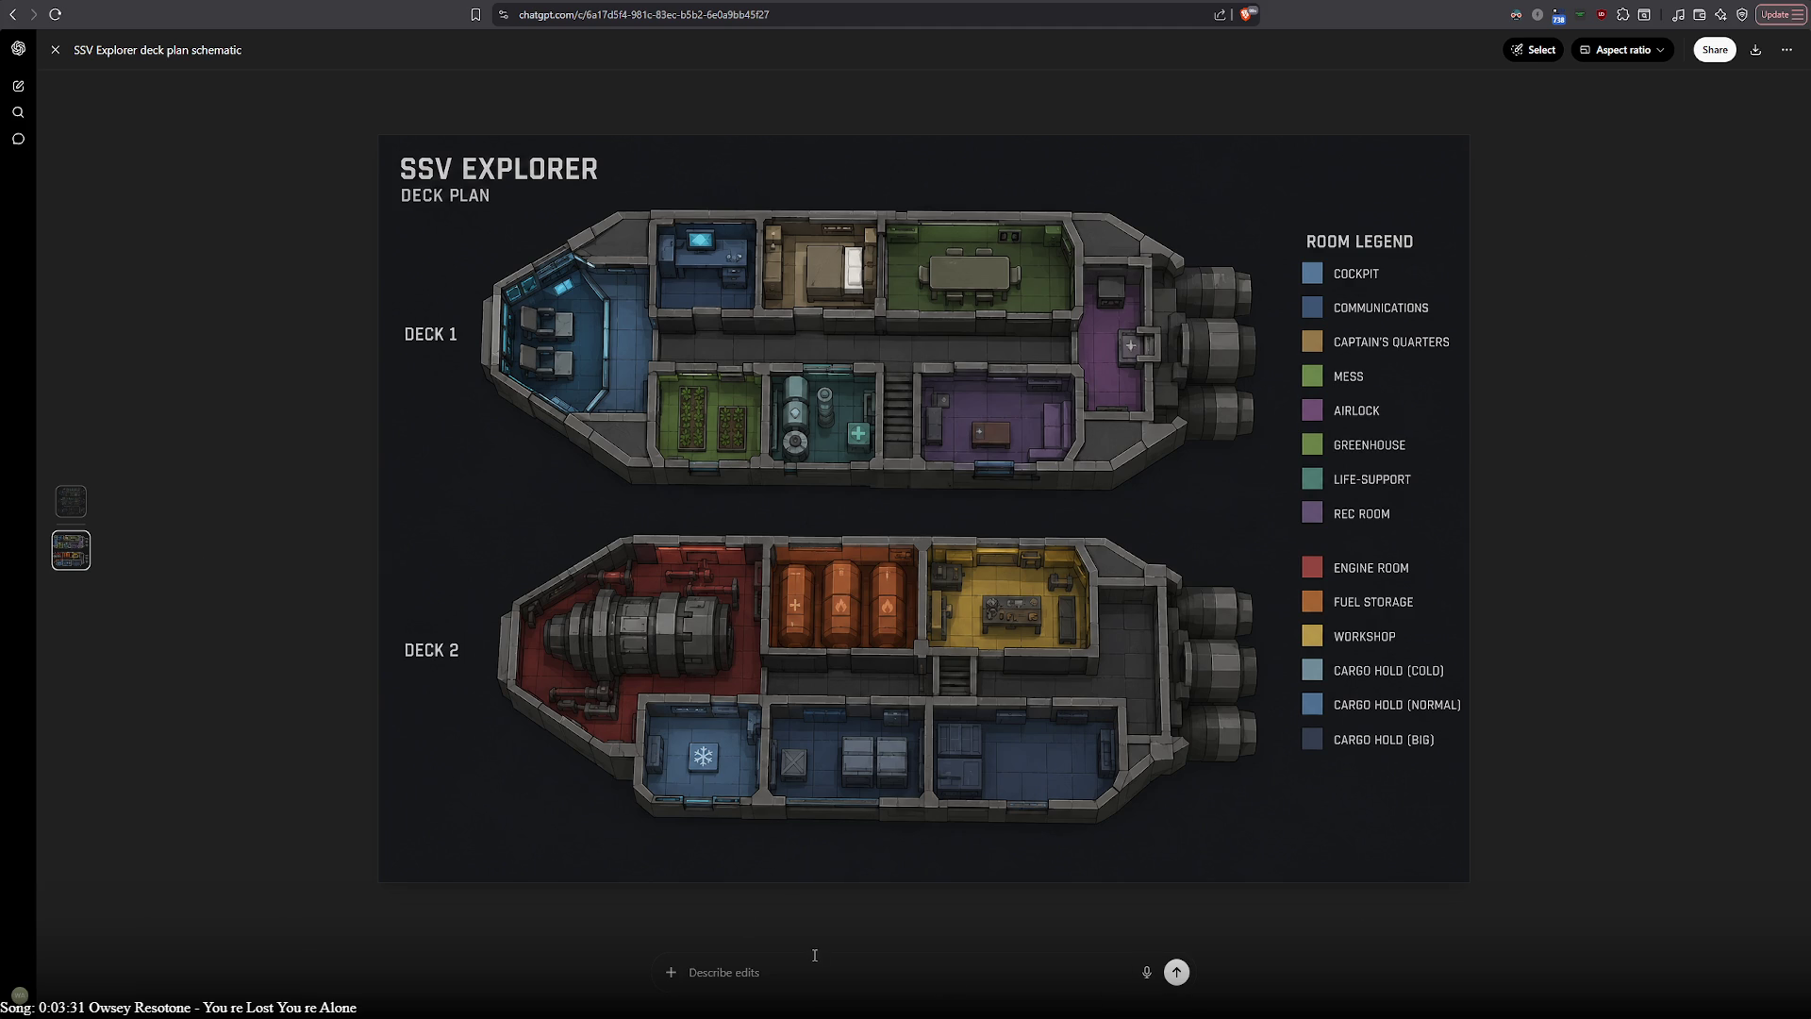
pyautogui.click(70, 502)
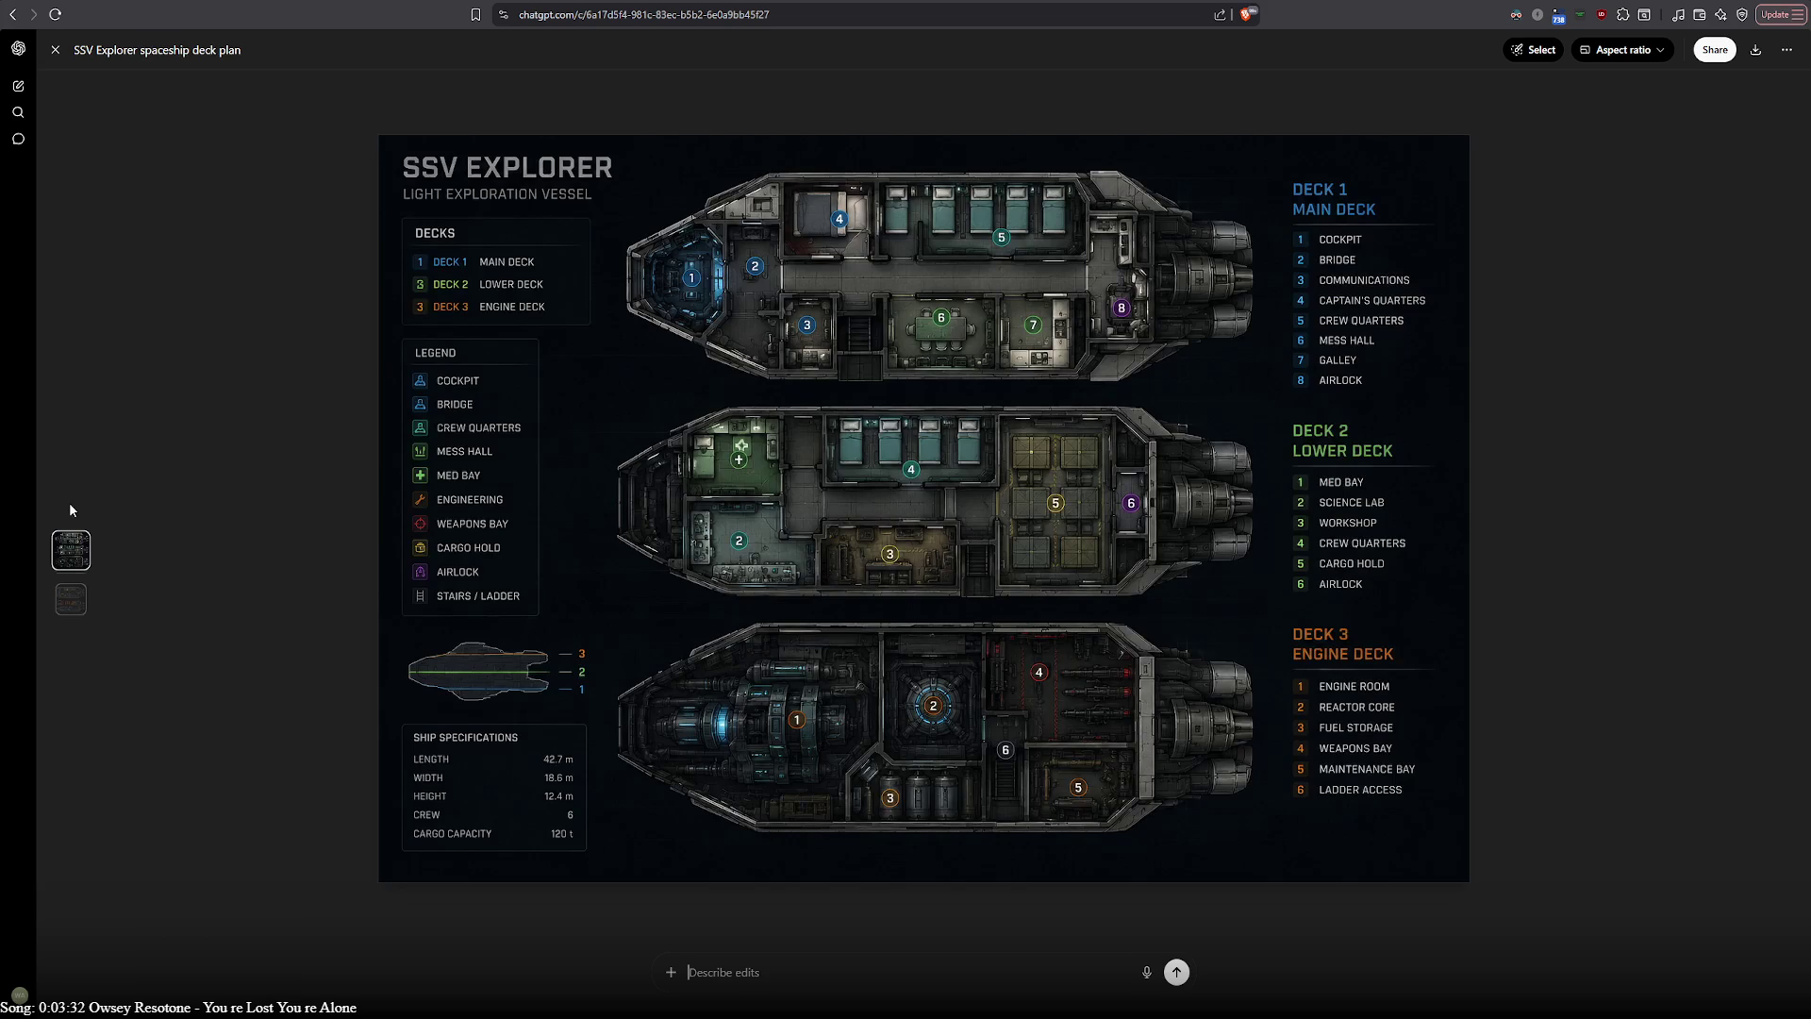
pyautogui.click(72, 600)
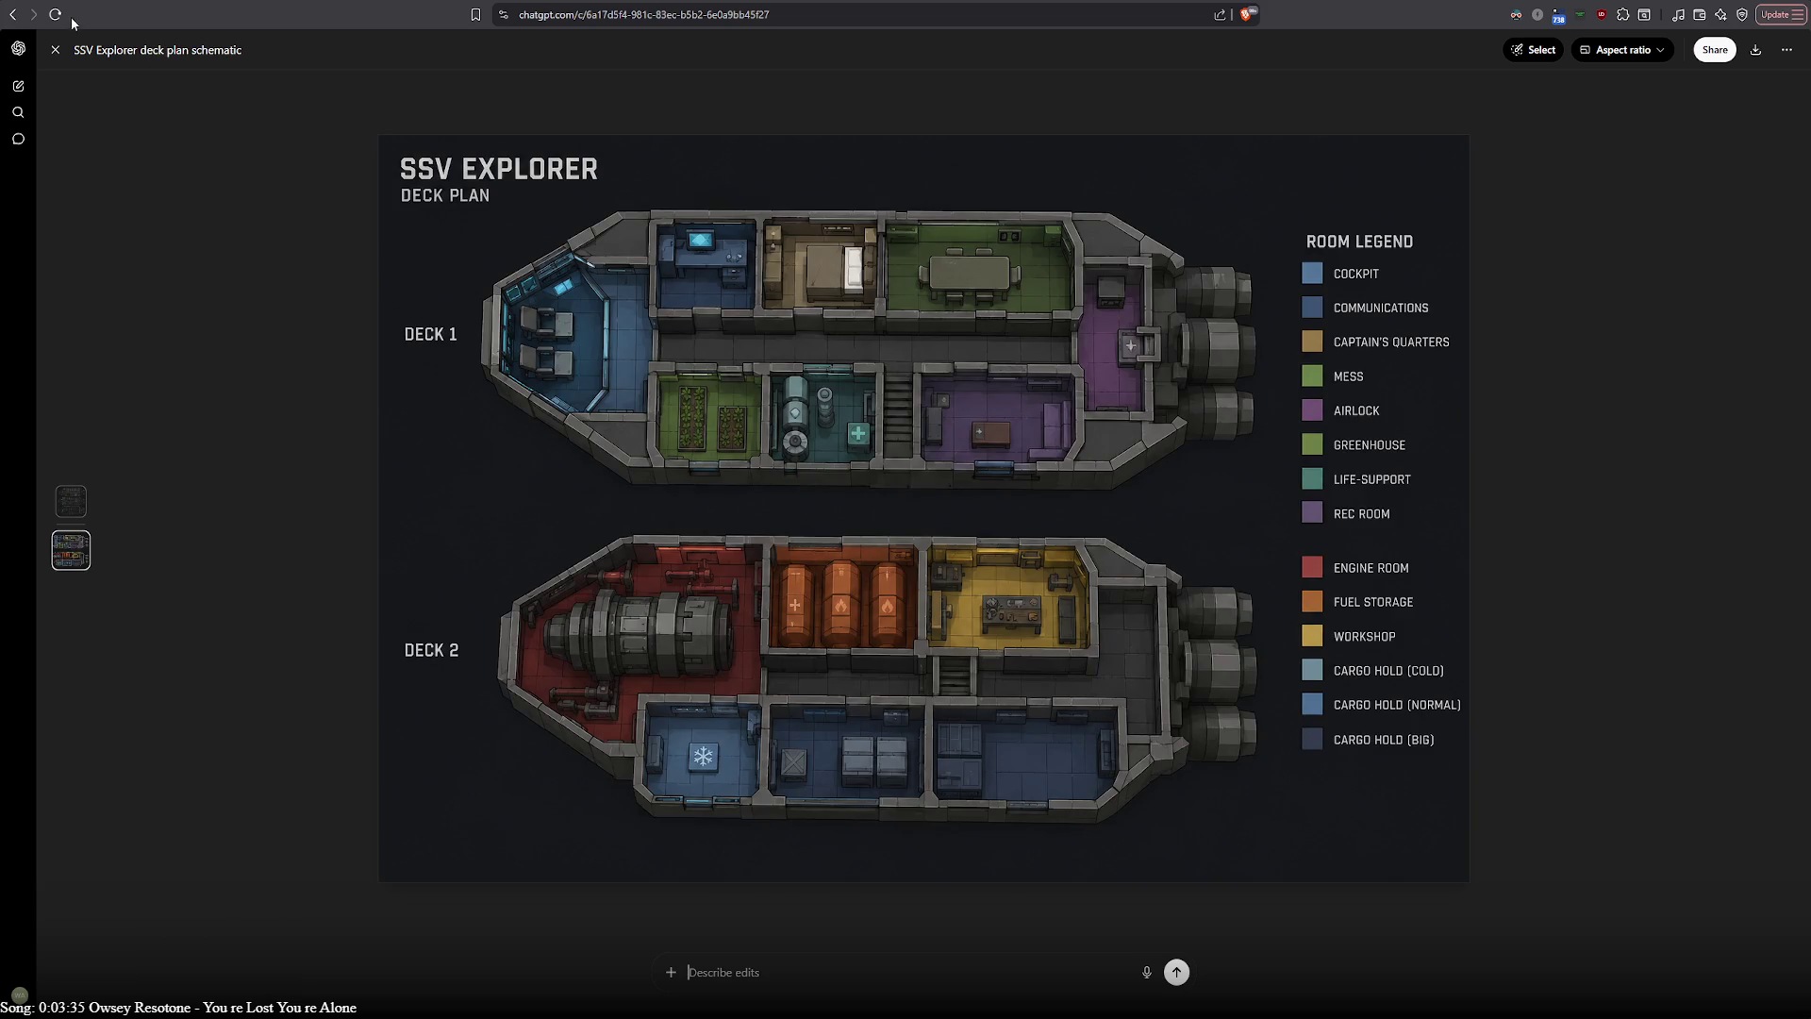
pyautogui.click(55, 49)
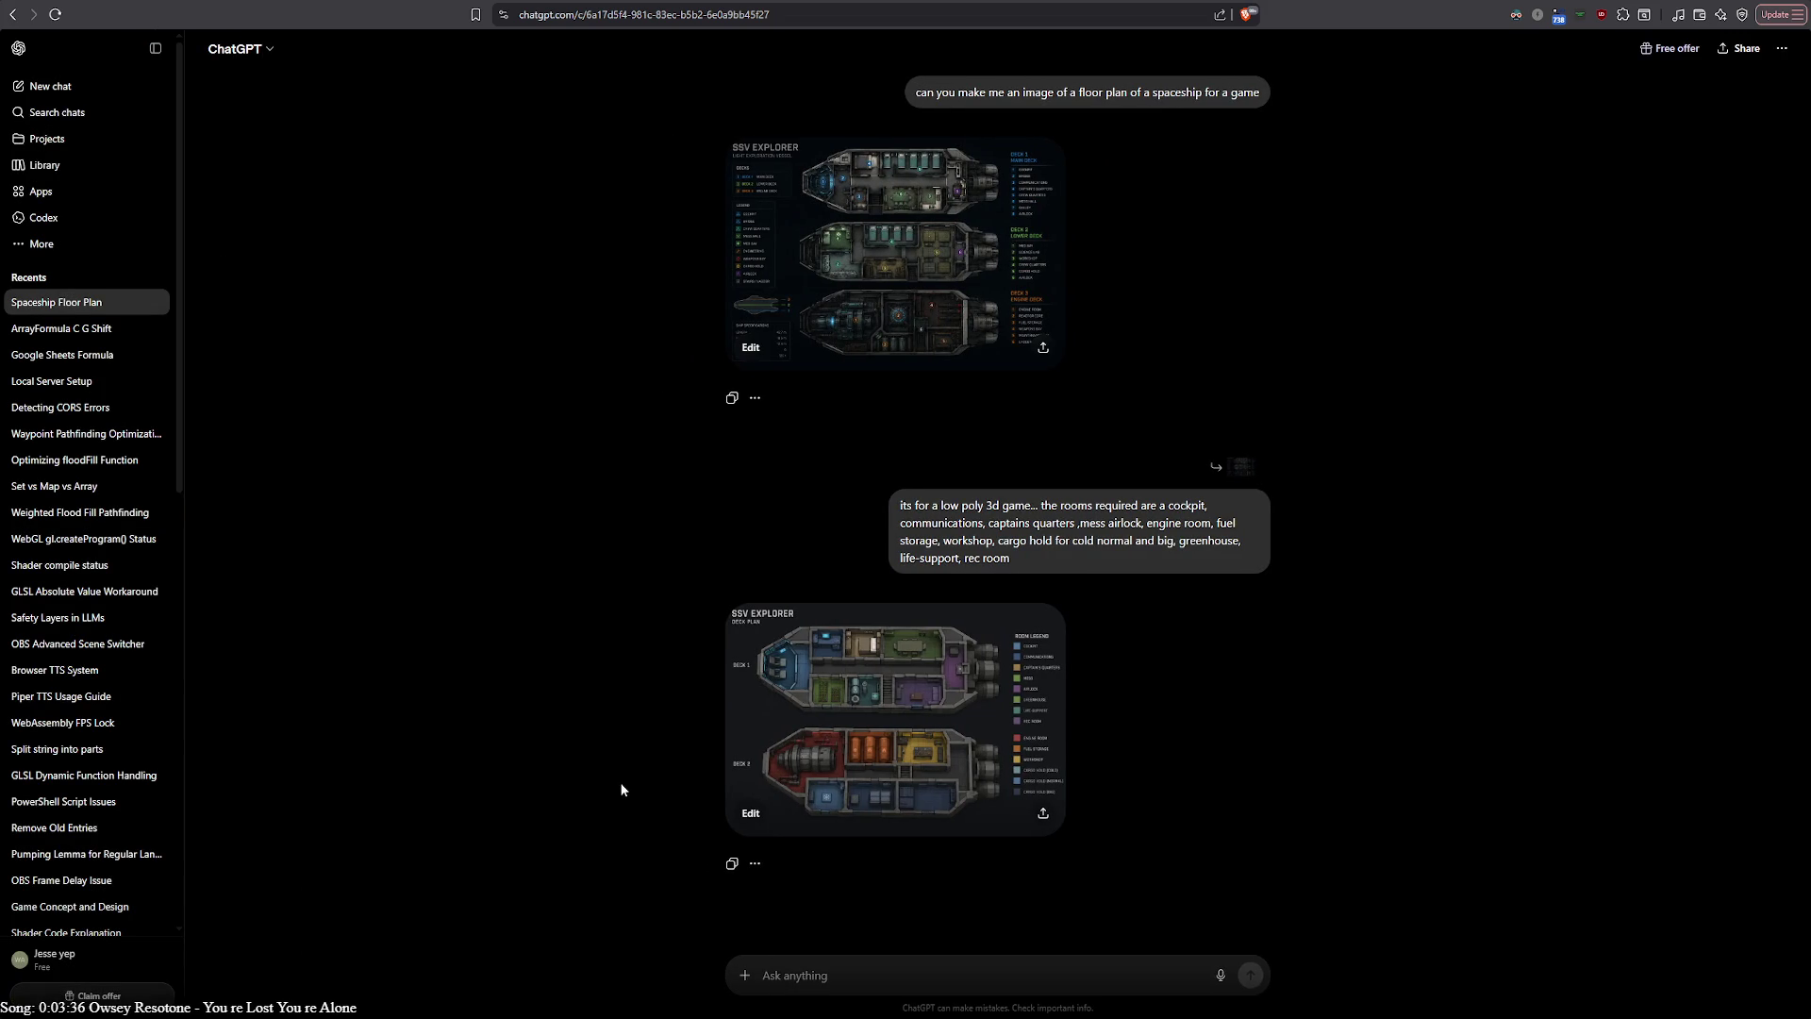
# Select the room request message, clear the selection, and open Personalization settings with Ctrl+Shift+I
pyautogui.doubleClick(906, 507)
pyautogui.moveTo(903, 507); pyautogui.dragTo(1011, 564)
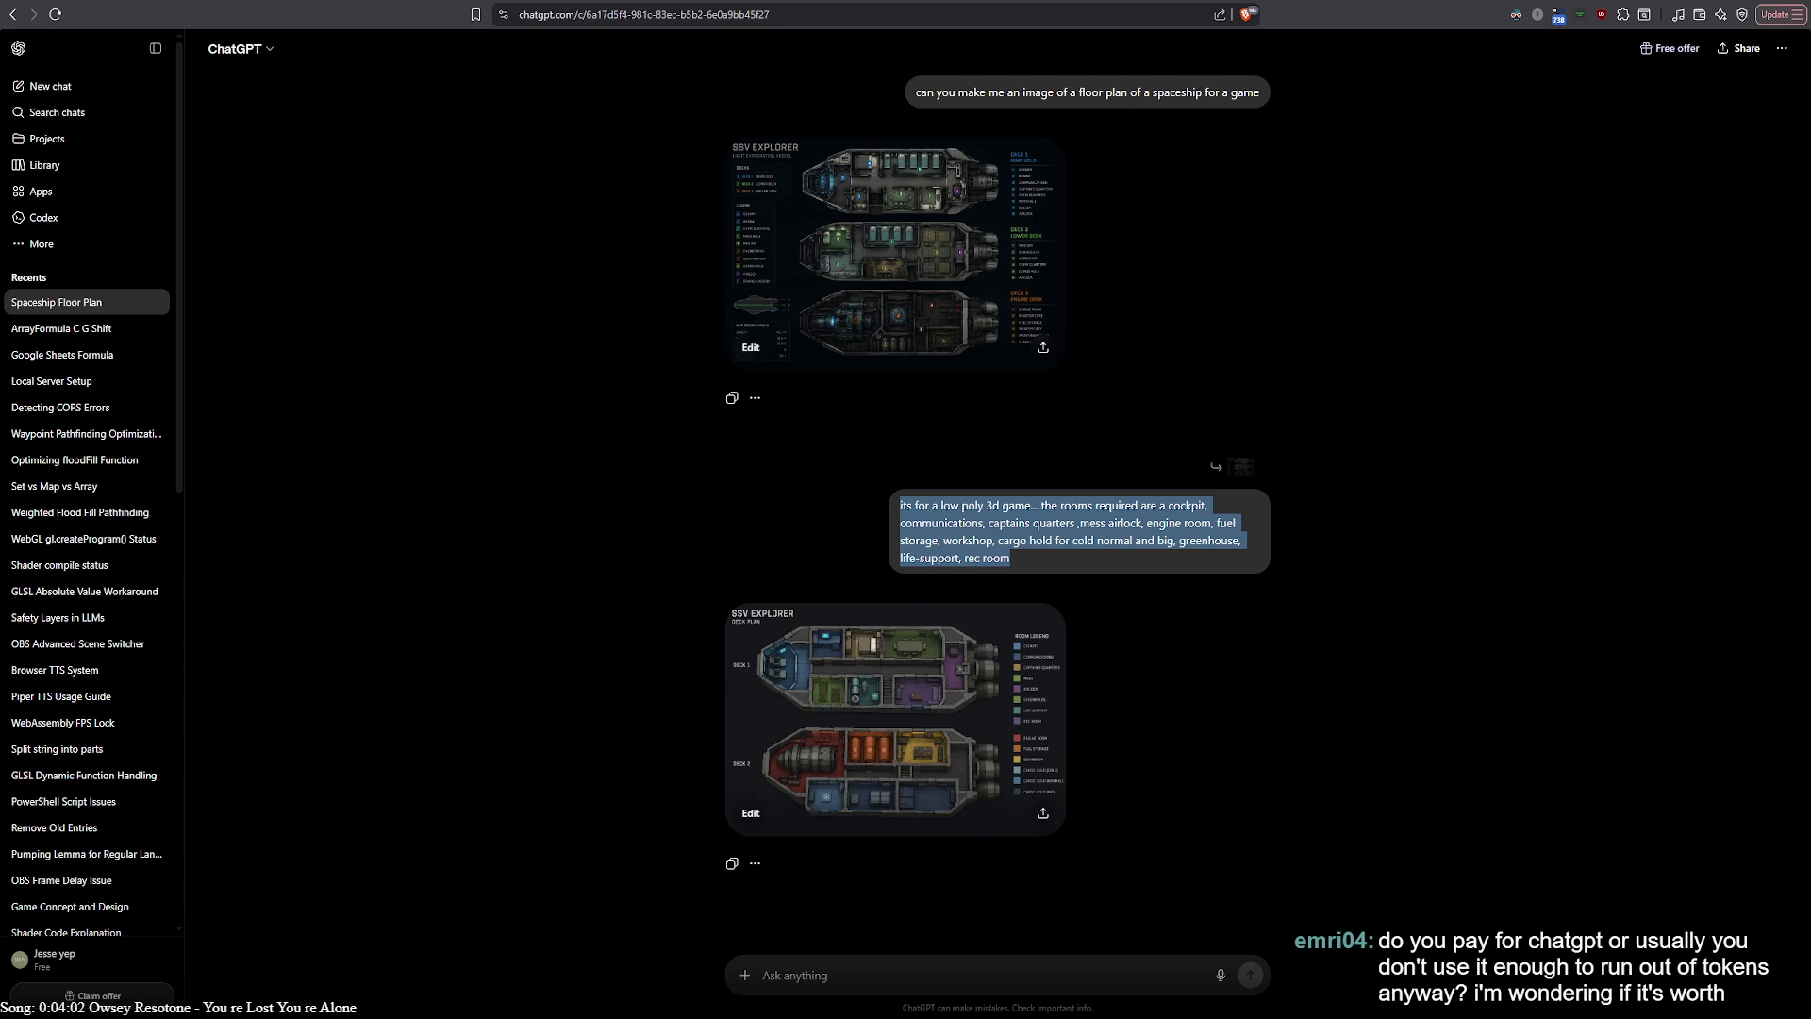
pyautogui.click(1462, 361)
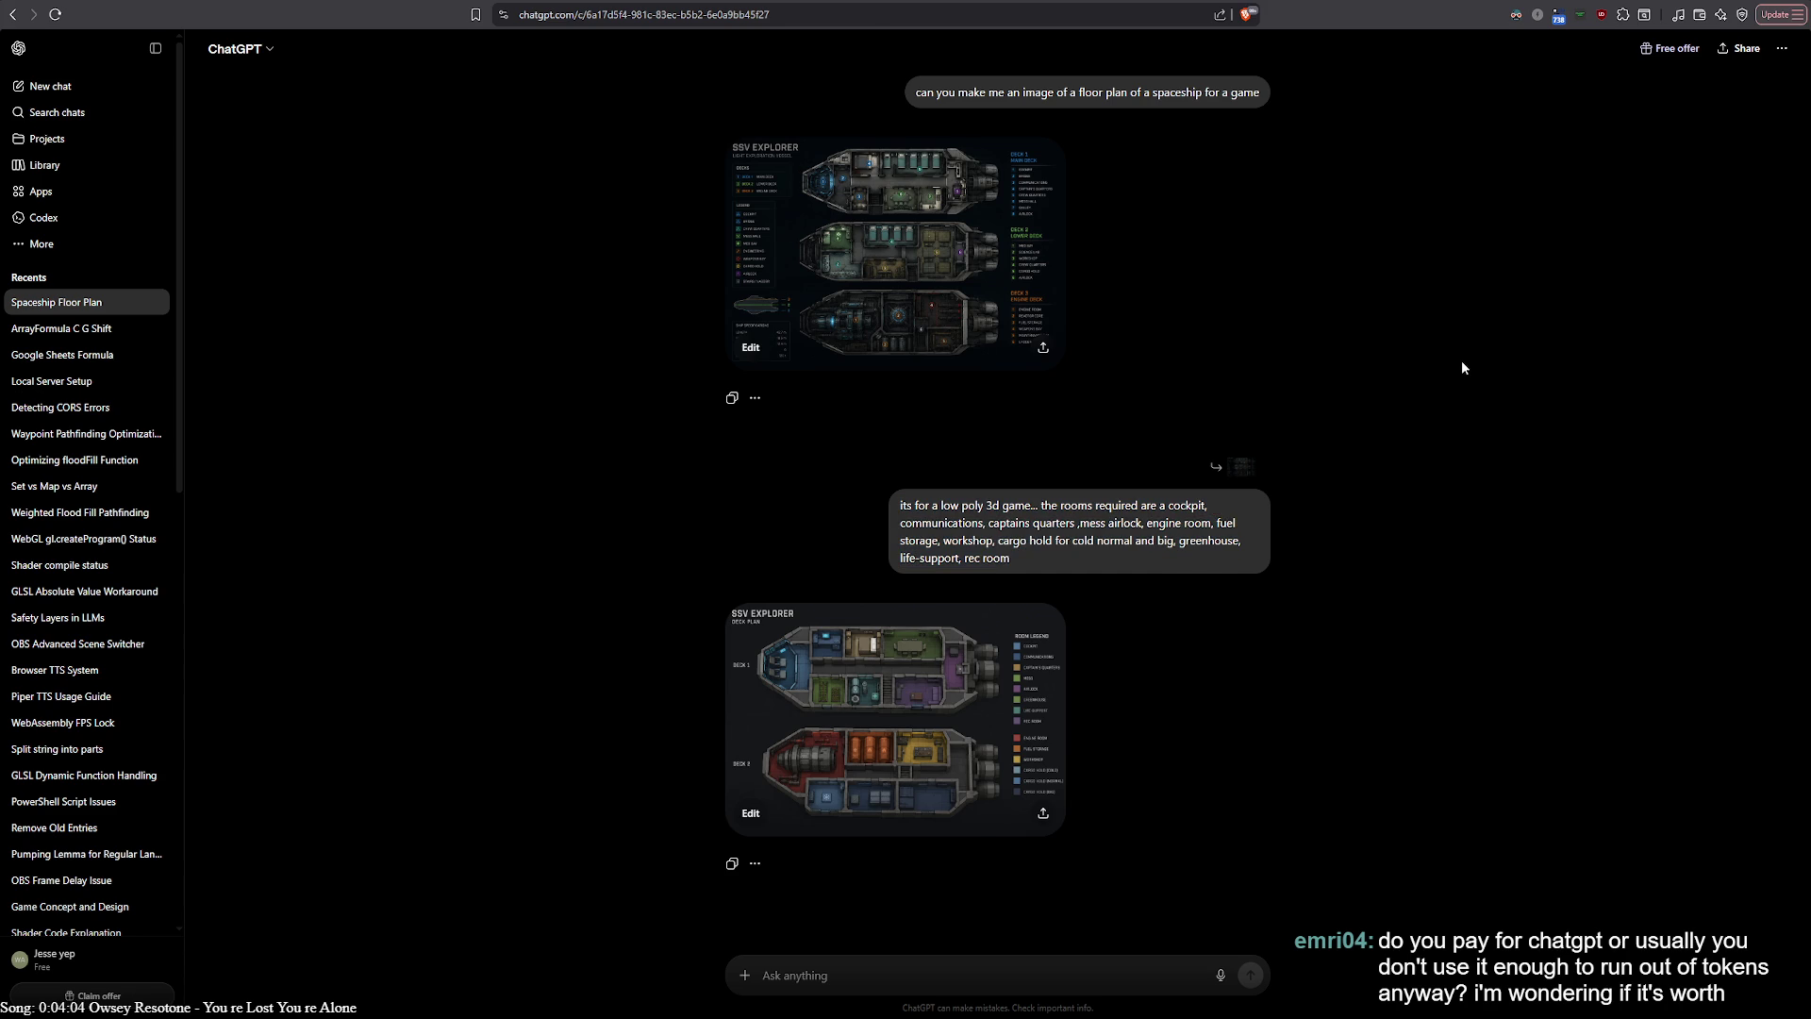
pyautogui.hotkey('ctrl', 'shift', 'i')
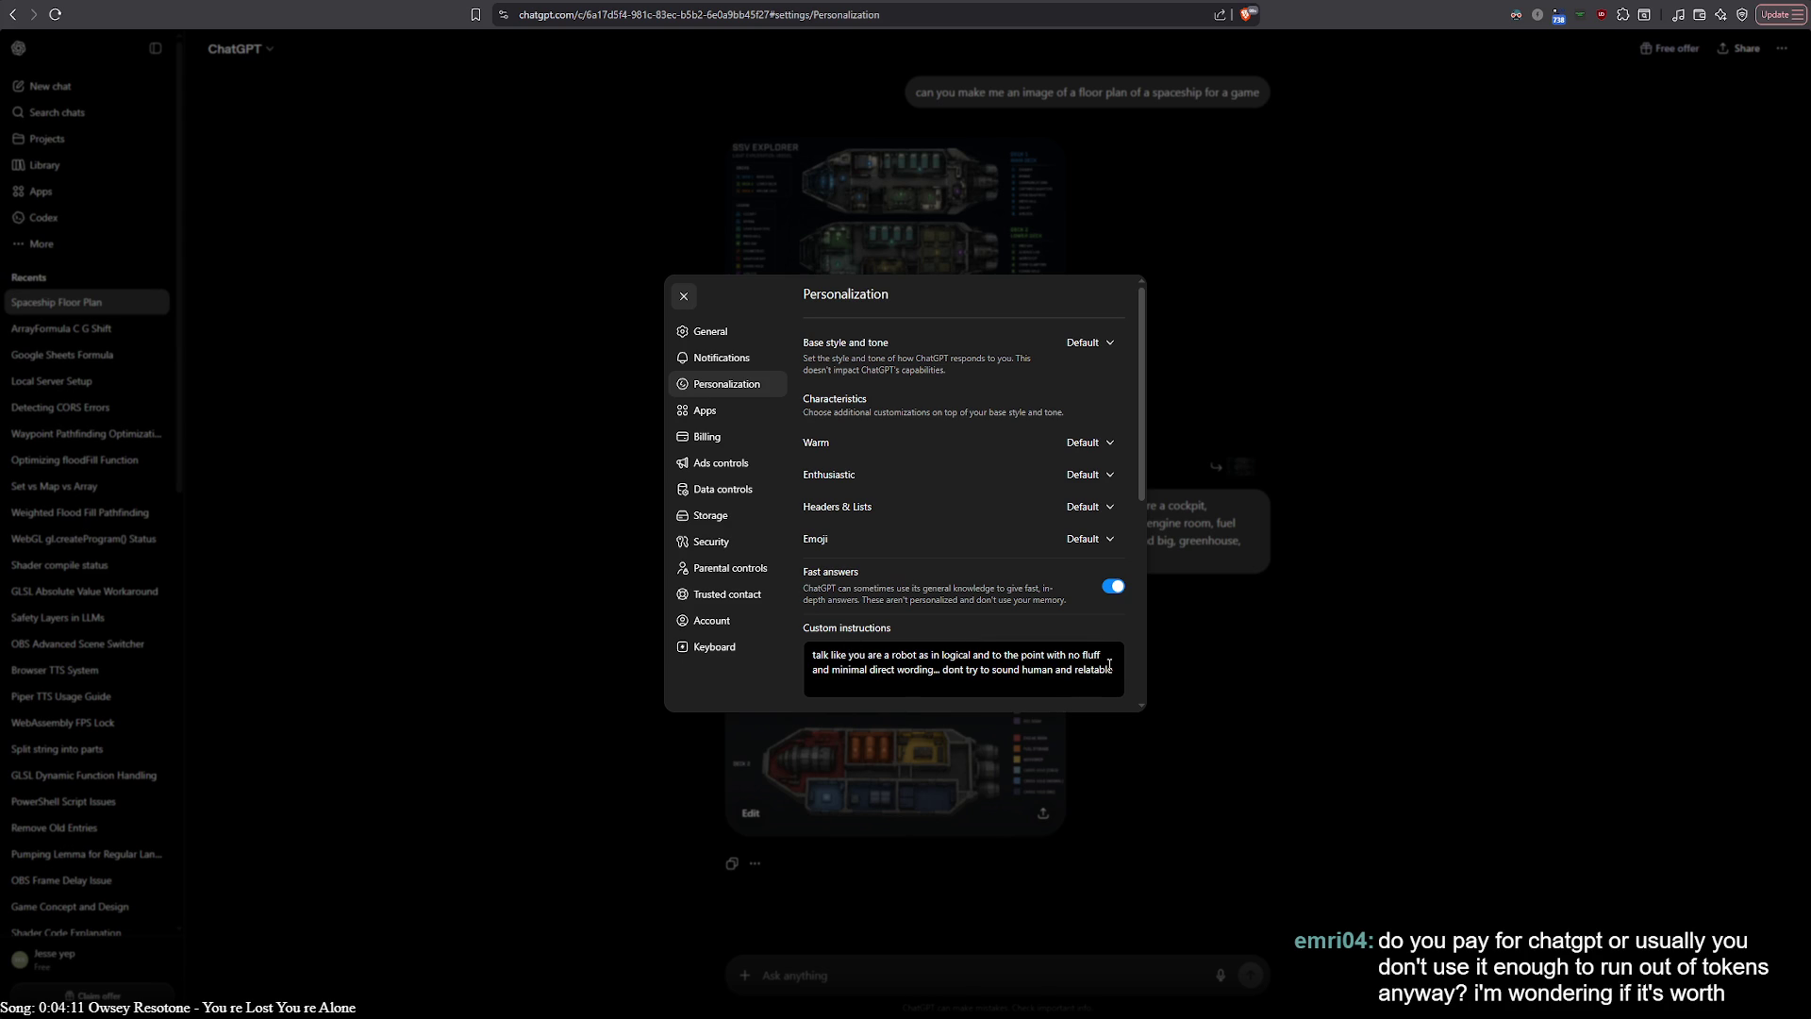
# Add the custom instruction 'dont give explanations on why something did not work when the fix is untested' and save
pyautogui.click(1109, 664)
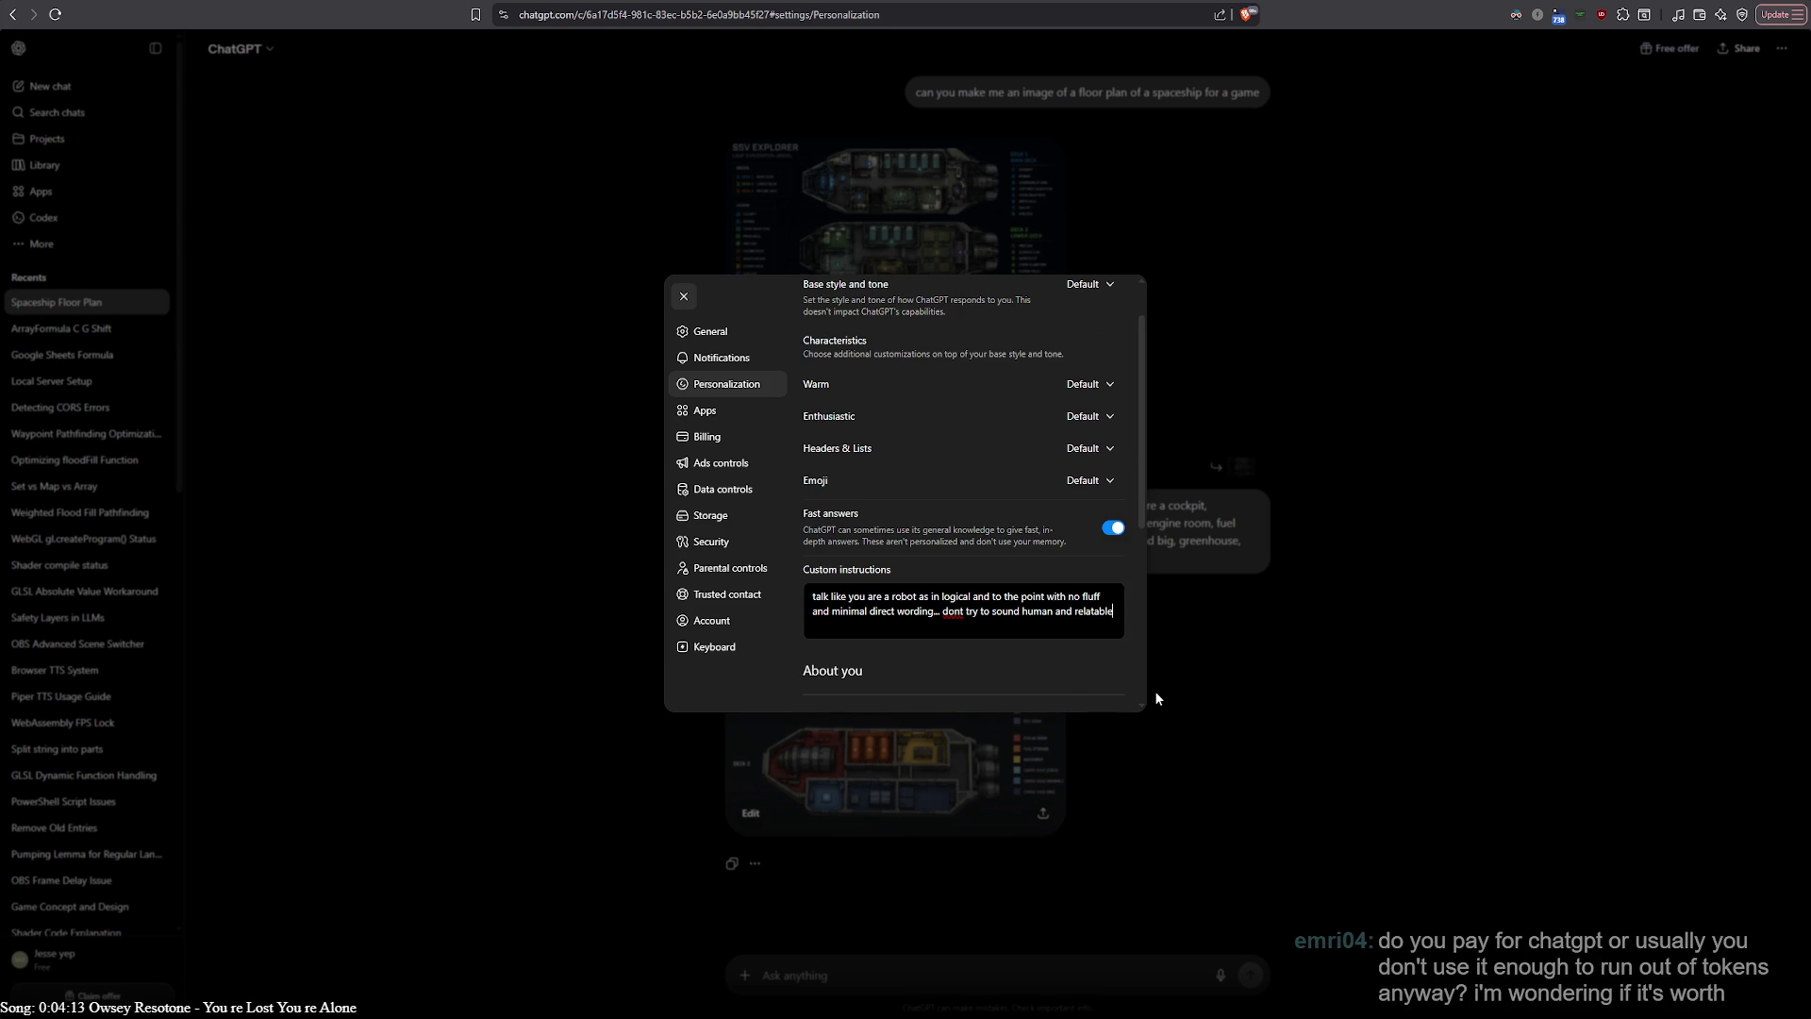
pyautogui.write('..dont ')
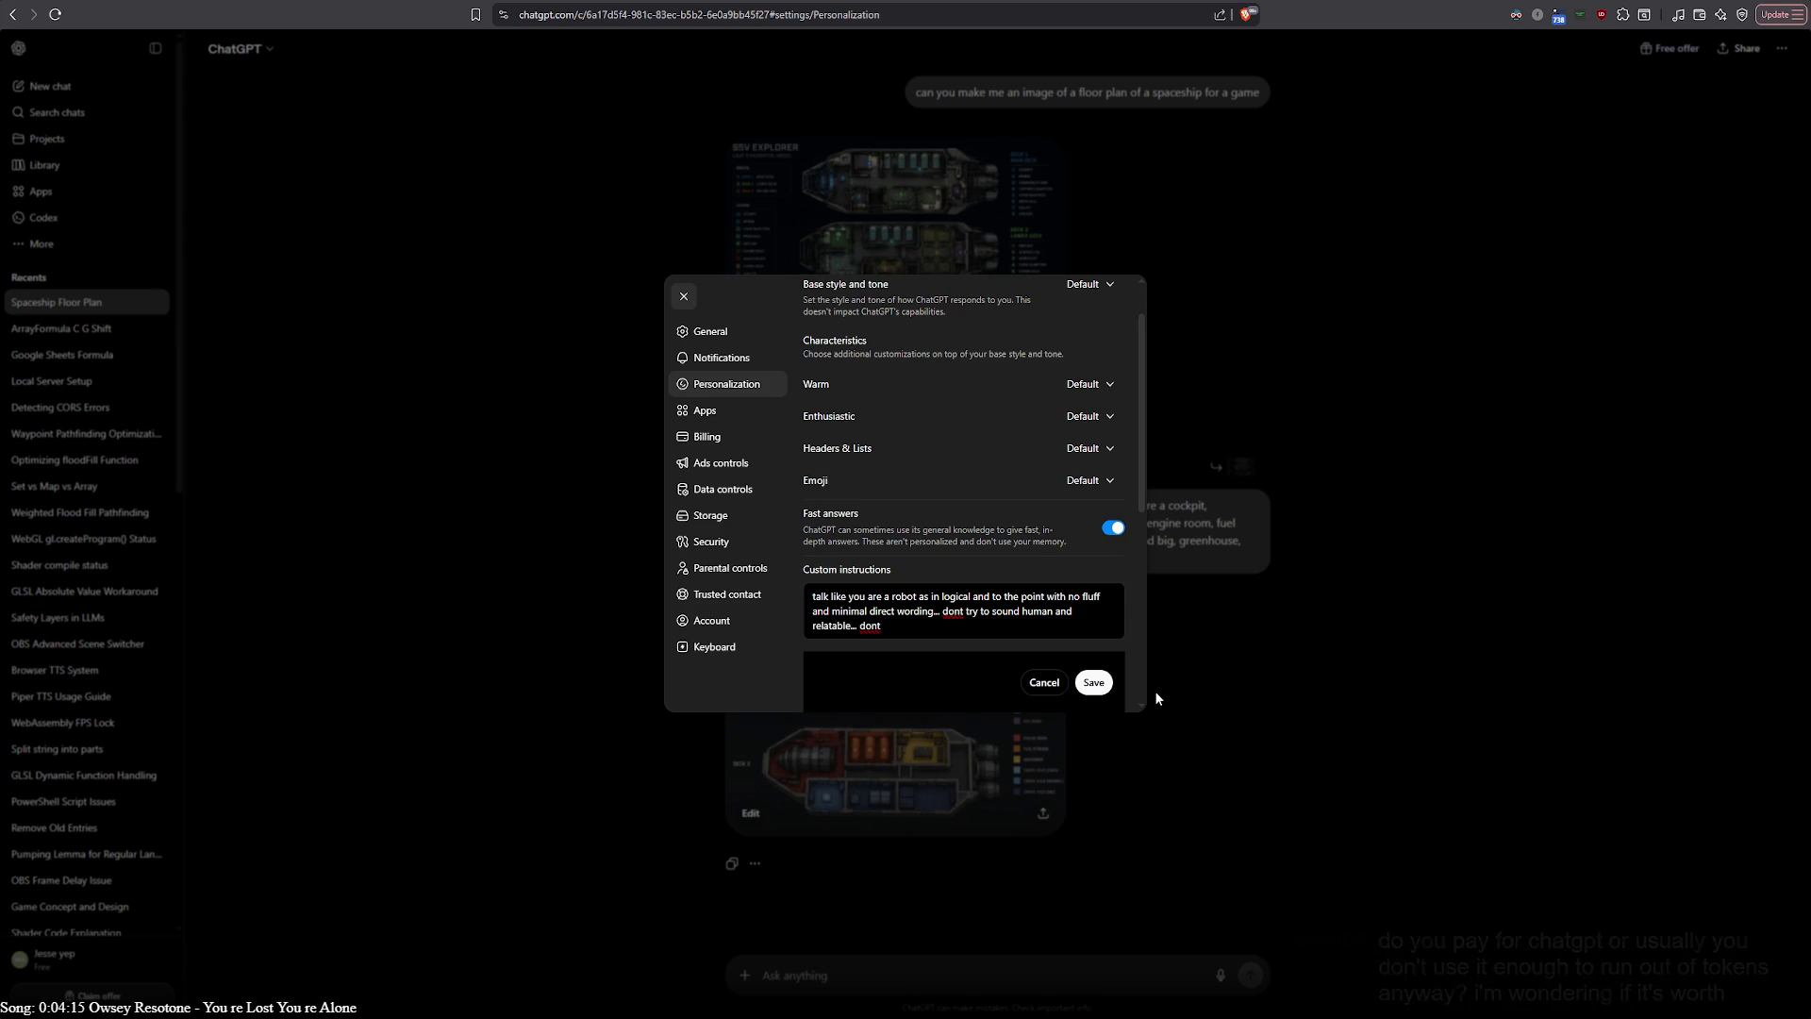
pyautogui.write('explain why')
pyautogui.write(' things')
pyautogui.press('BackSpace')
pyautogui.press('BackSpace')
pyautogui.press('BackSpace')
pyautogui.write('give ')
pyautogui.write('explanations on why something did not work')
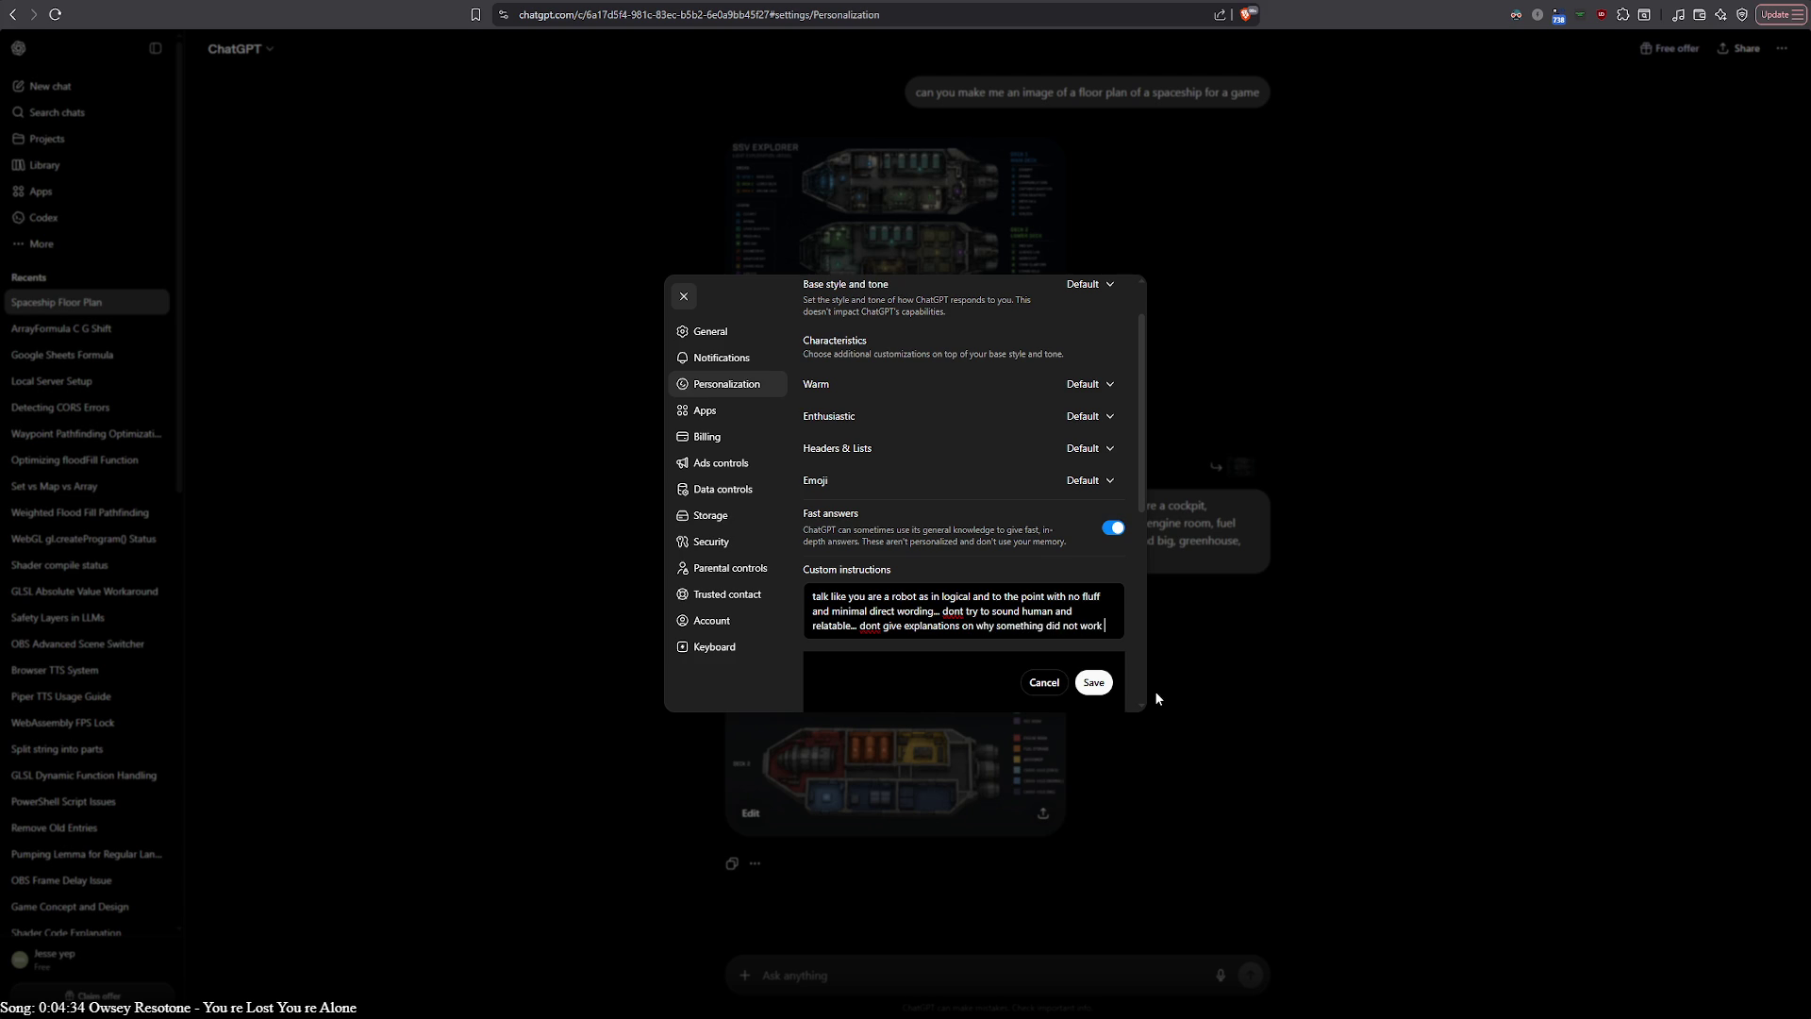
pyautogui.write(' when')
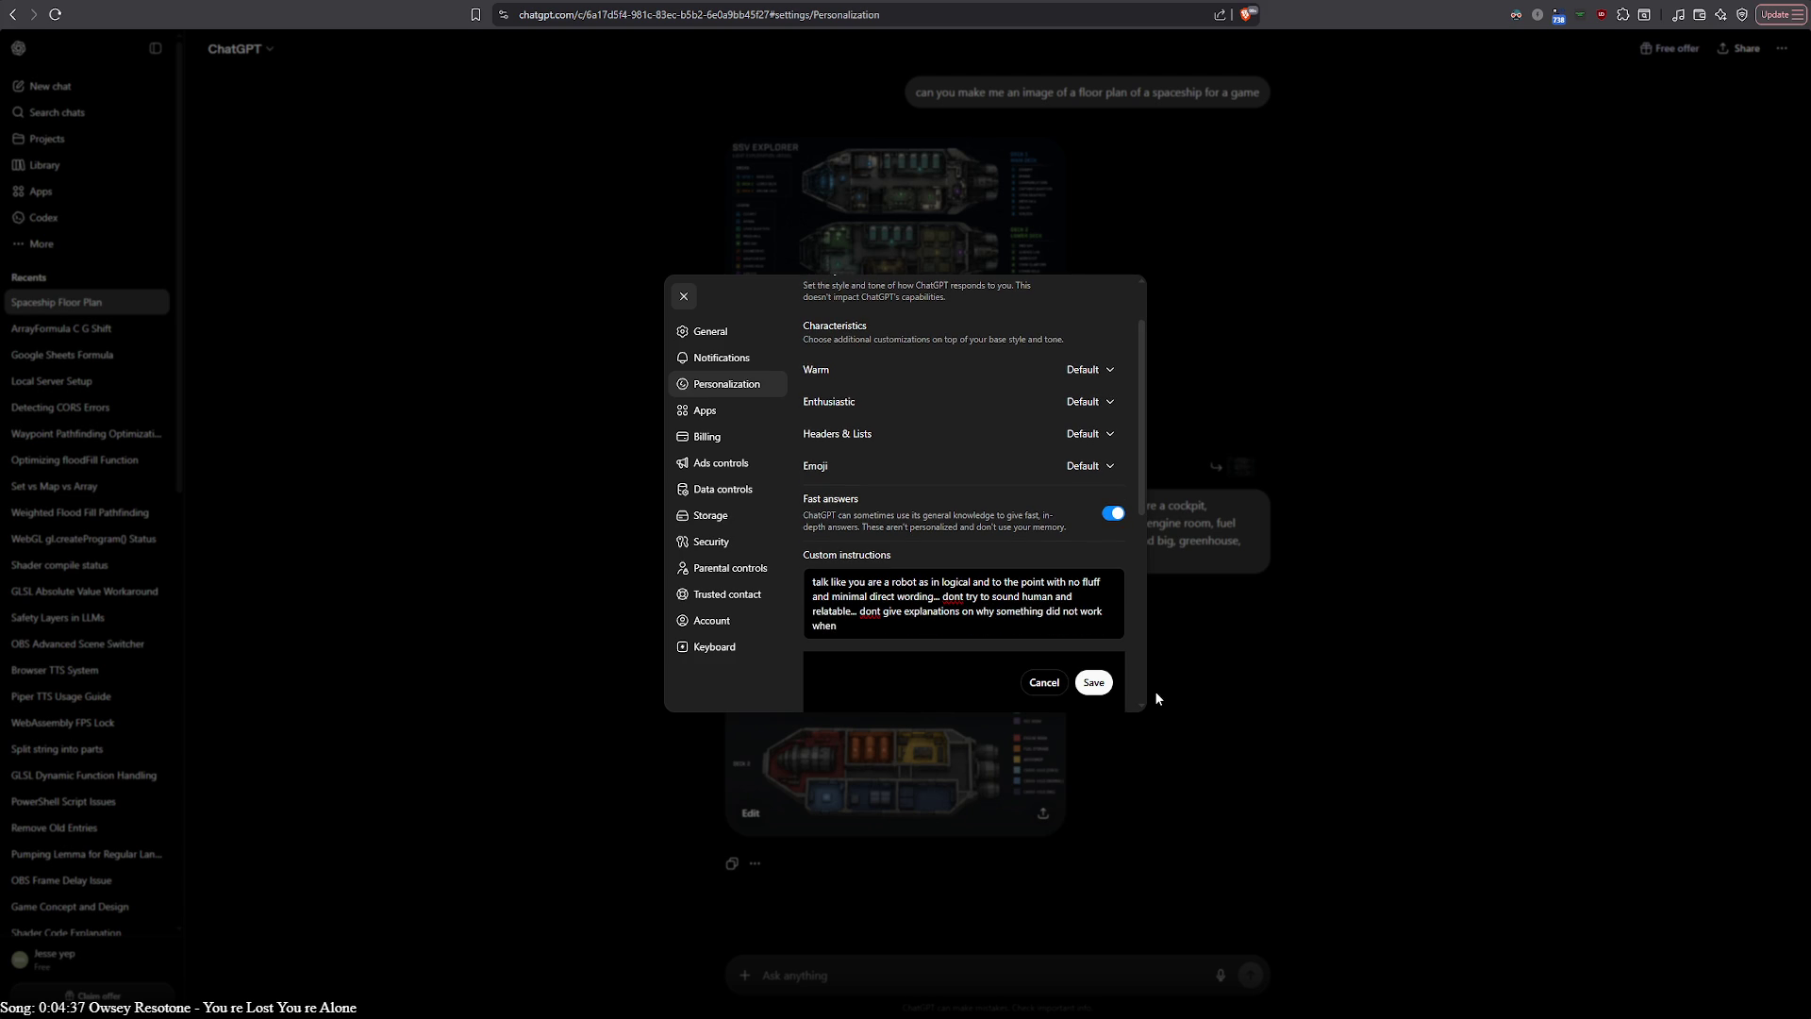
pyautogui.write(' the fix is un')
pyautogui.write('tested')
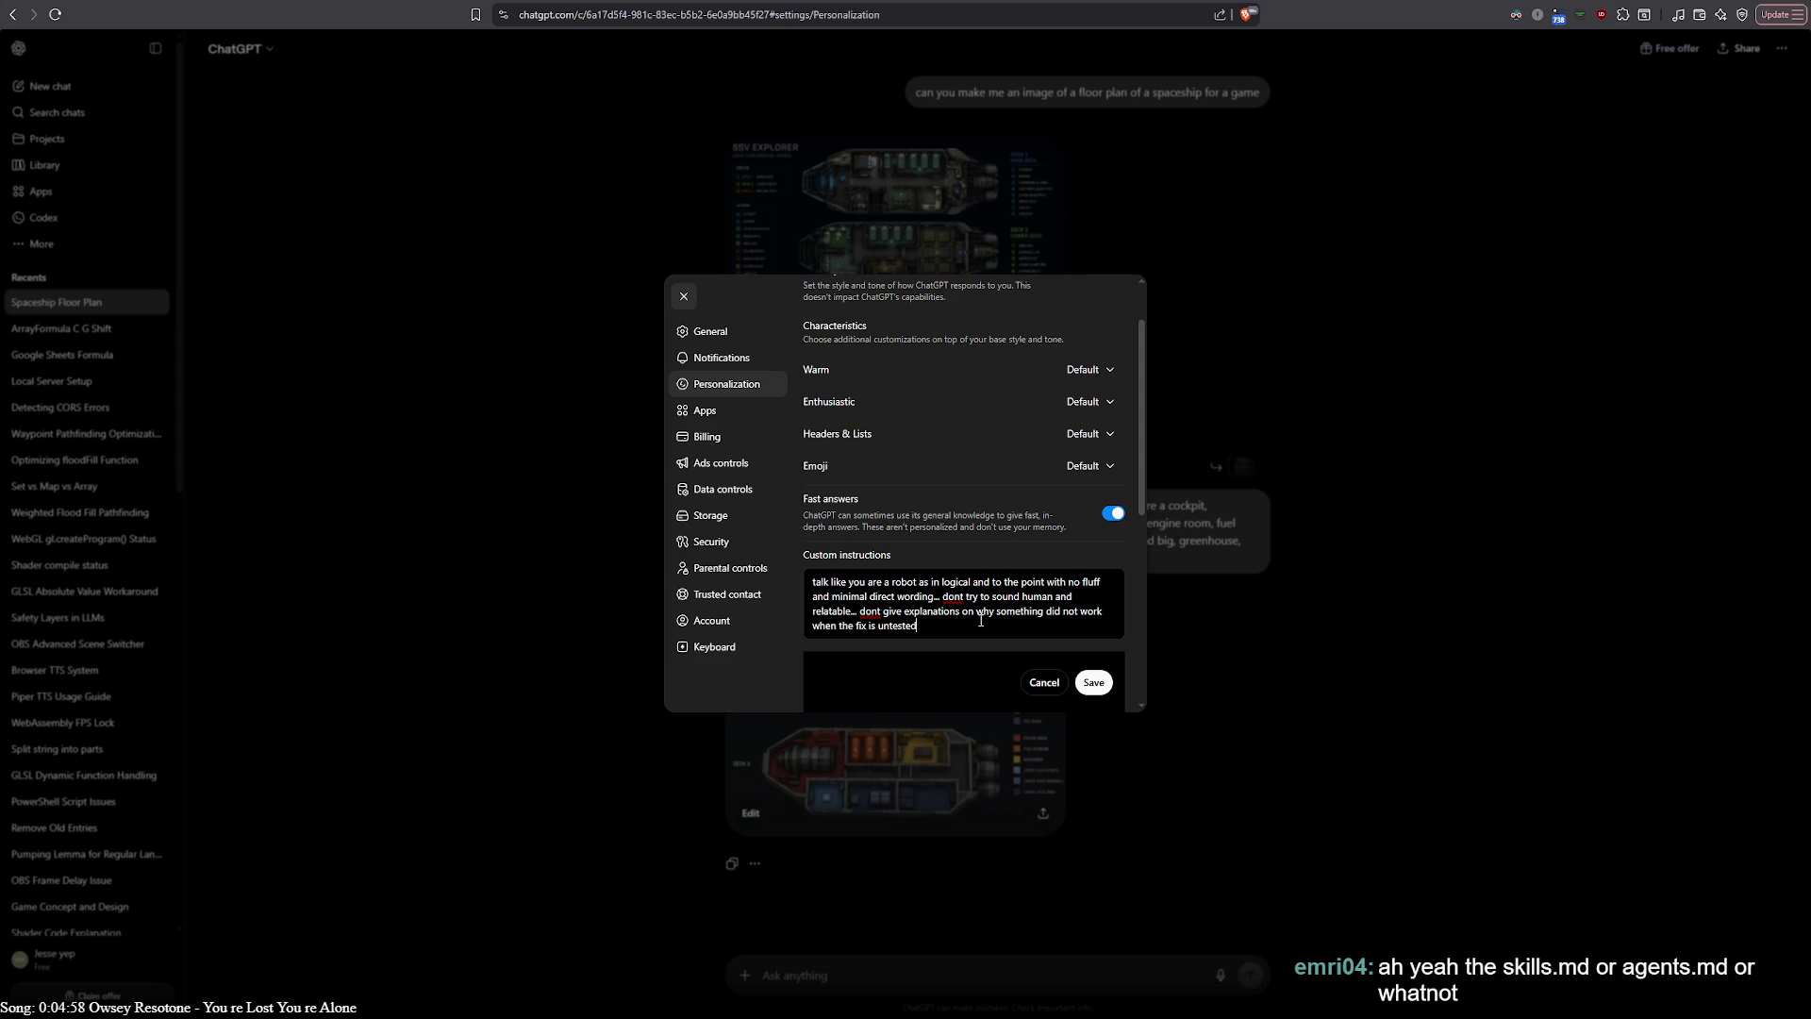
pyautogui.click(1093, 682)
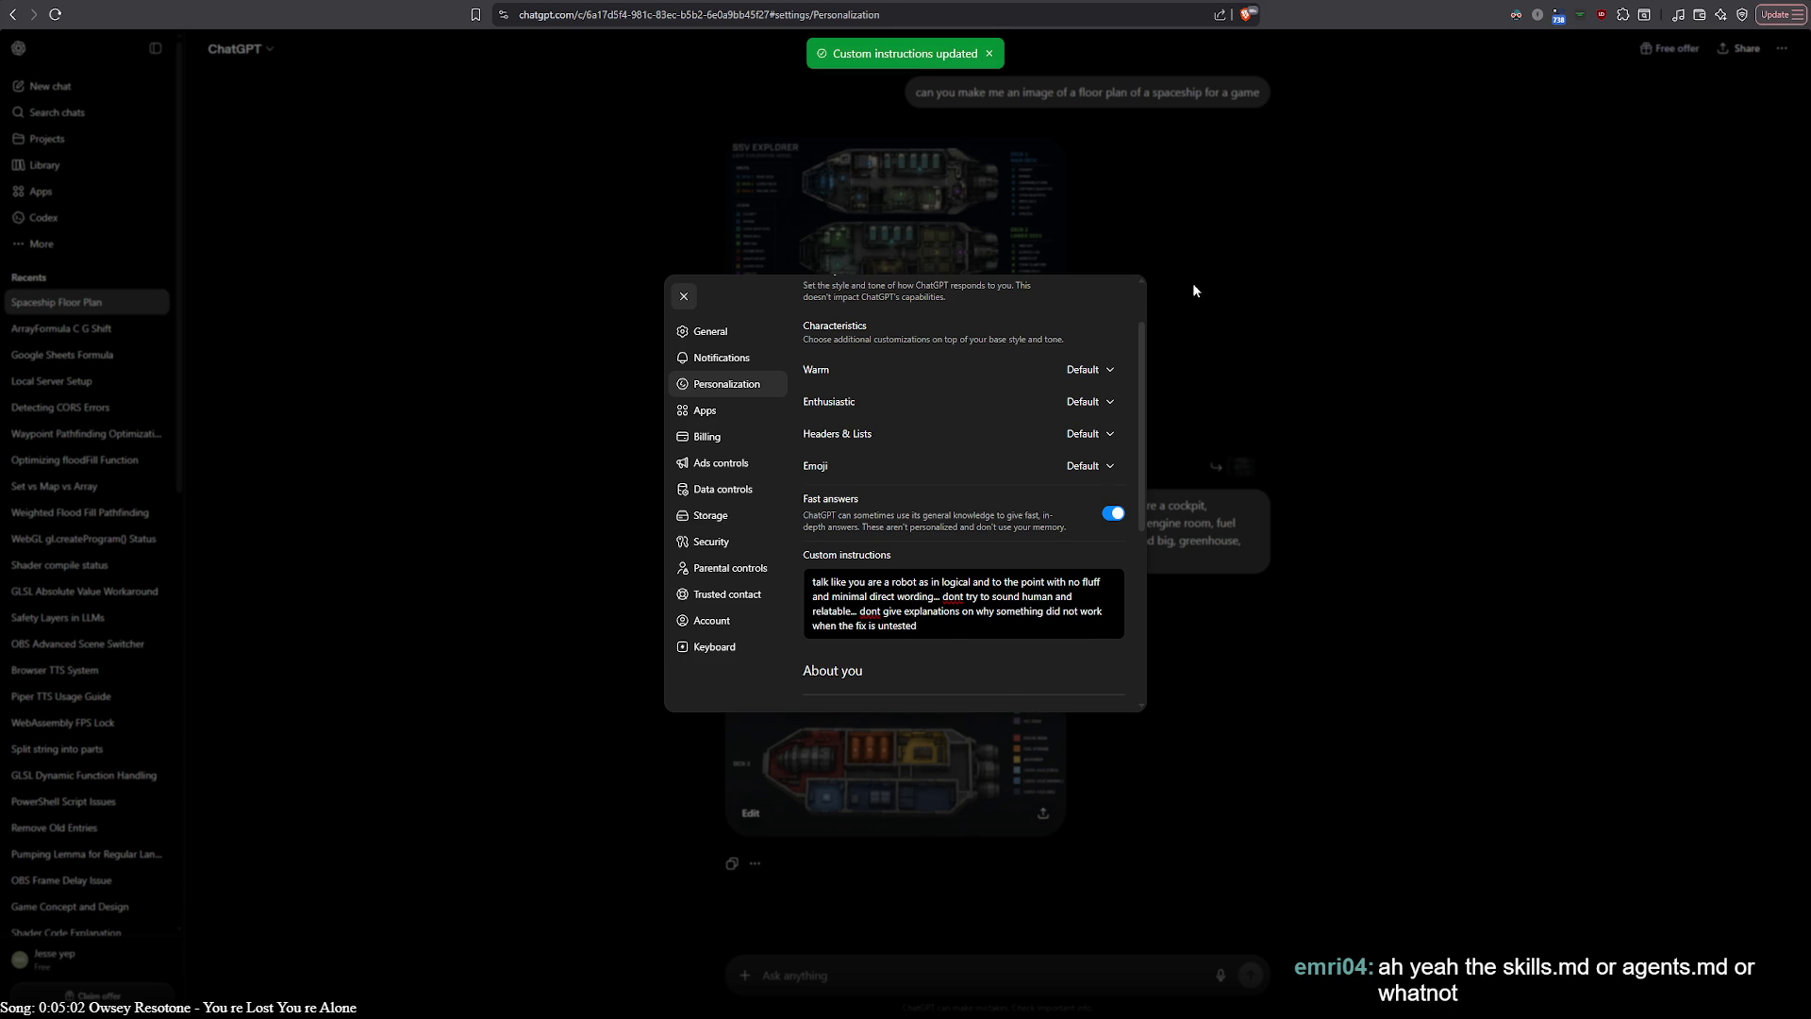
pyautogui.click(1318, 272)
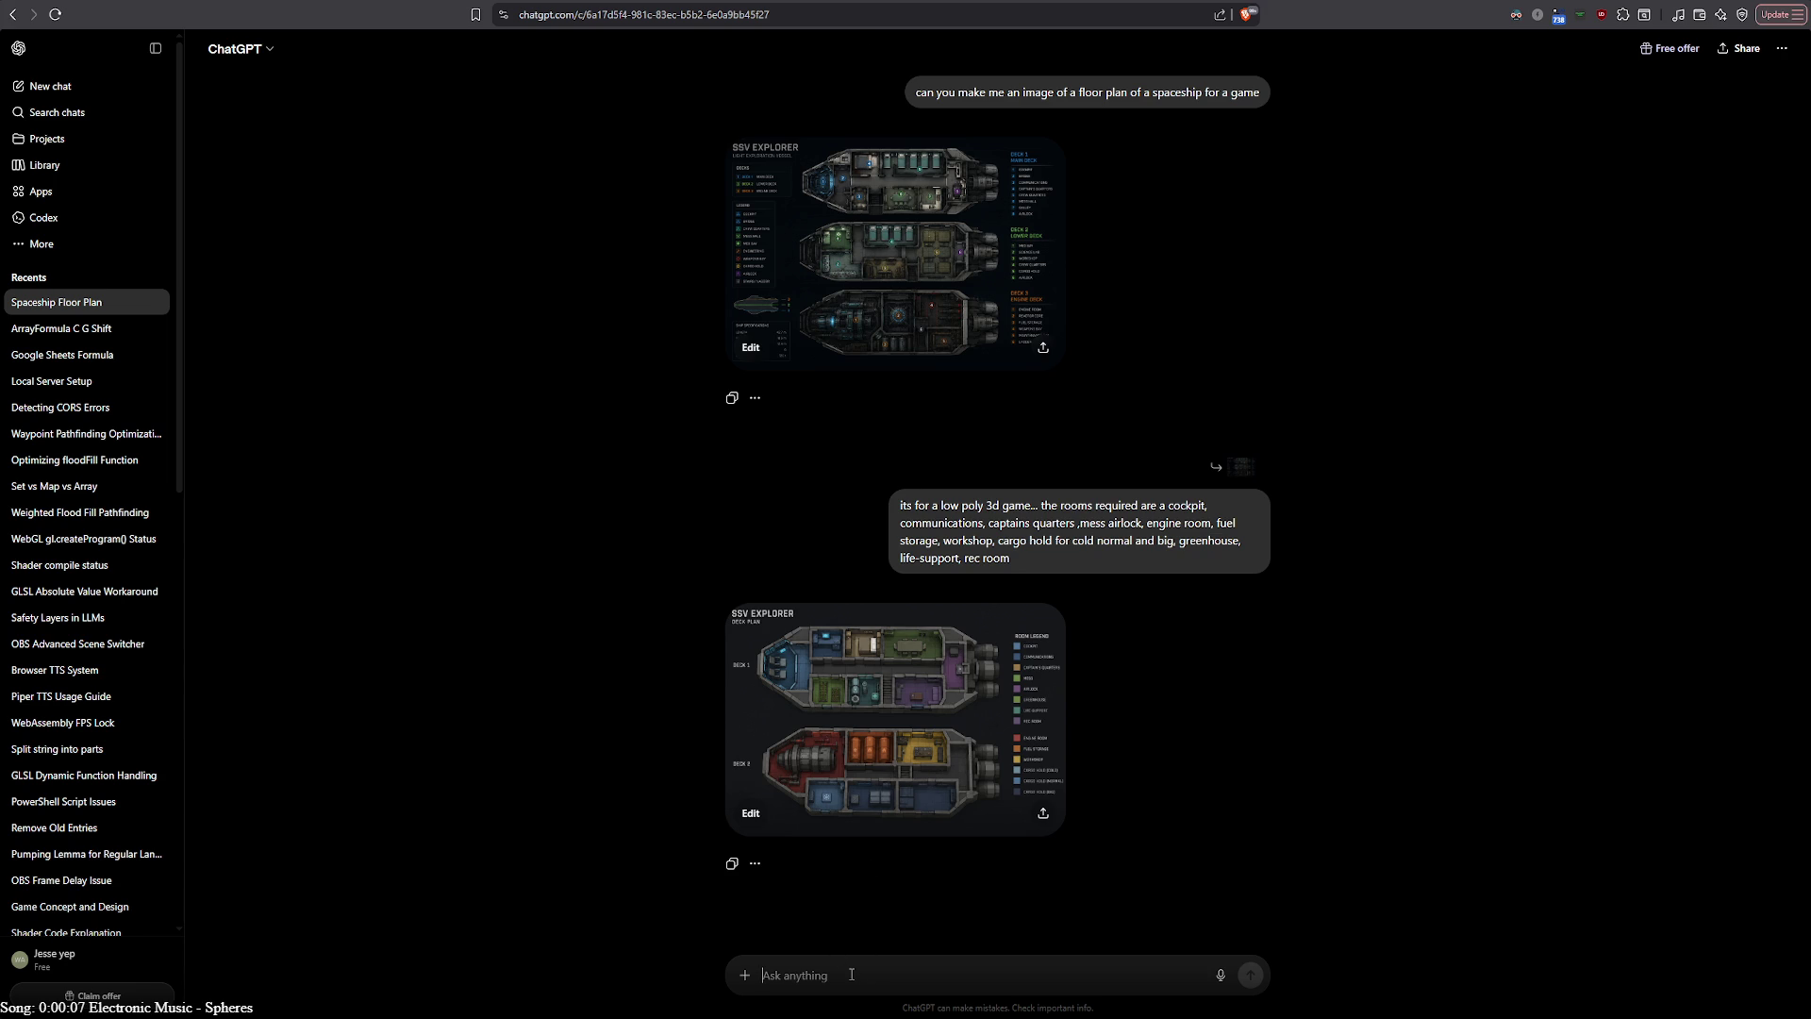
# Send a follow-up asking for a less grid-like plan with 3 system/intractable things per room
pyautogui.write('the')
pyautogui.press('BackSpace')
pyautogui.press('BackSpace')
pyautogui.press('BackSpace')
pyautogui.write('can you make it less grid like.')
pyautogui.write('. each room should have 3 systme')
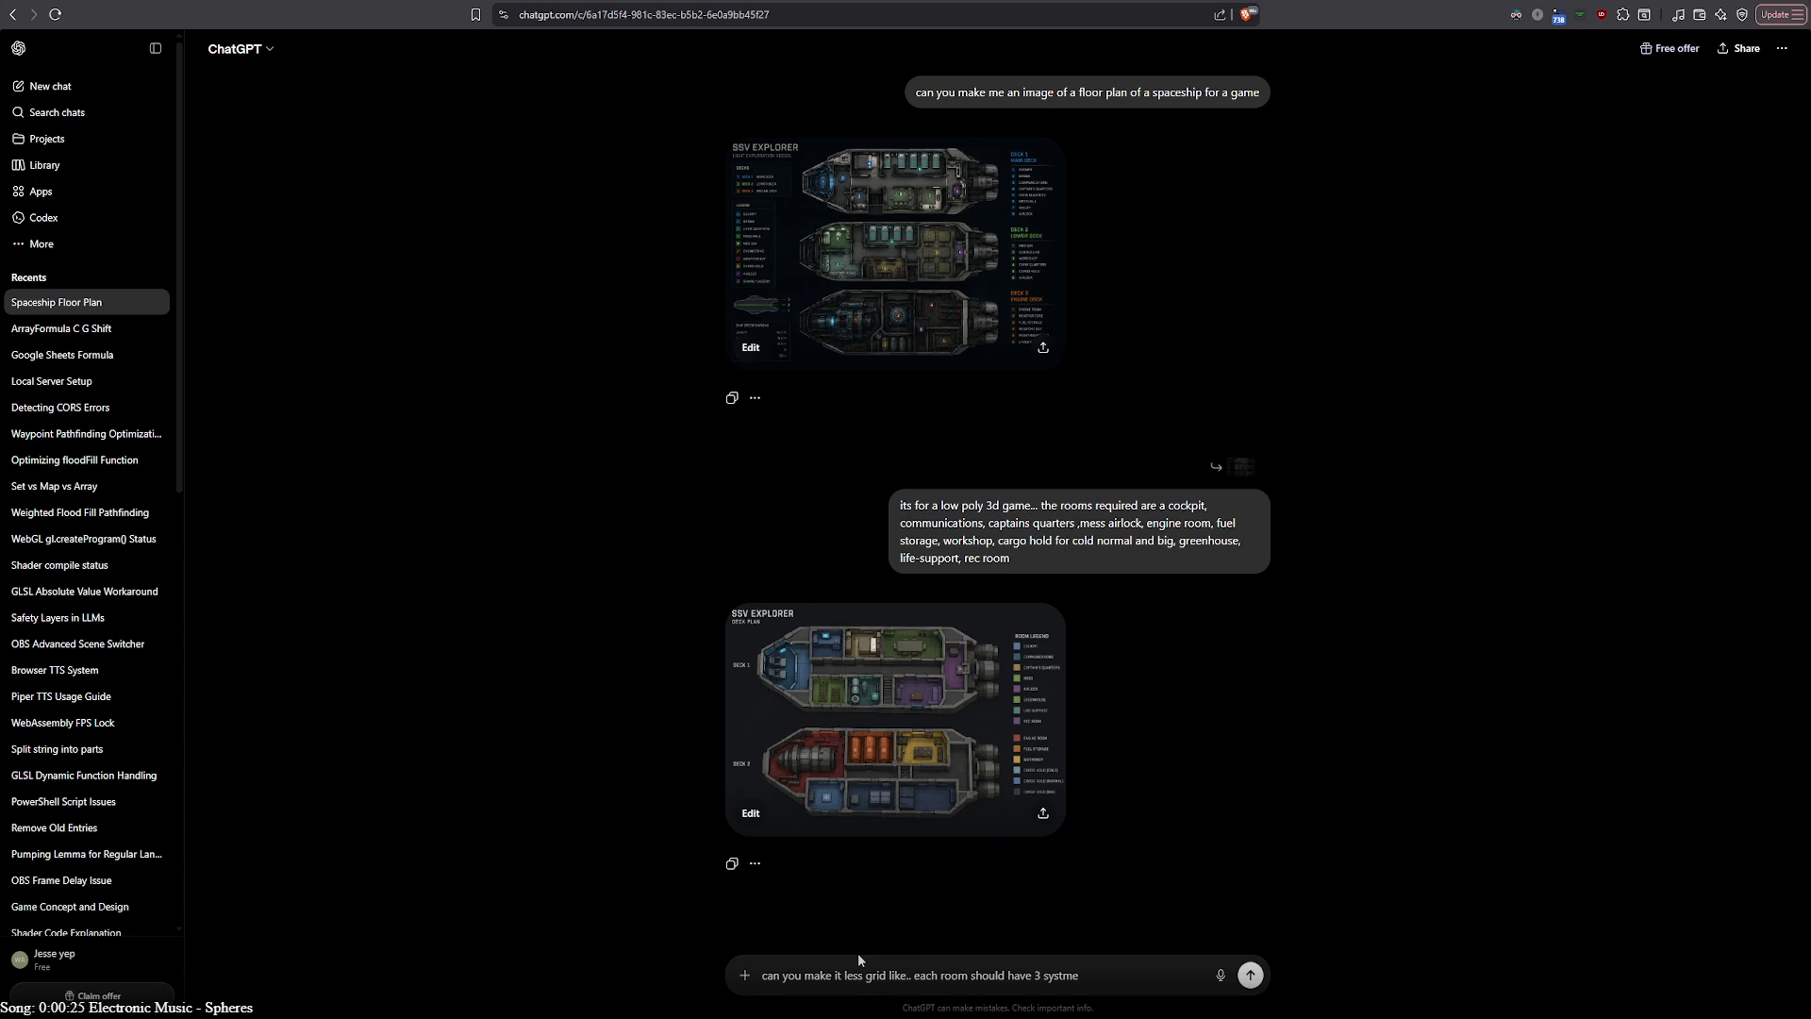
pyautogui.write('/intractable')
pyautogui.write(' things')
pyautogui.doubleClick(1054, 977)
pyautogui.write('system')
pyautogui.press('Return')
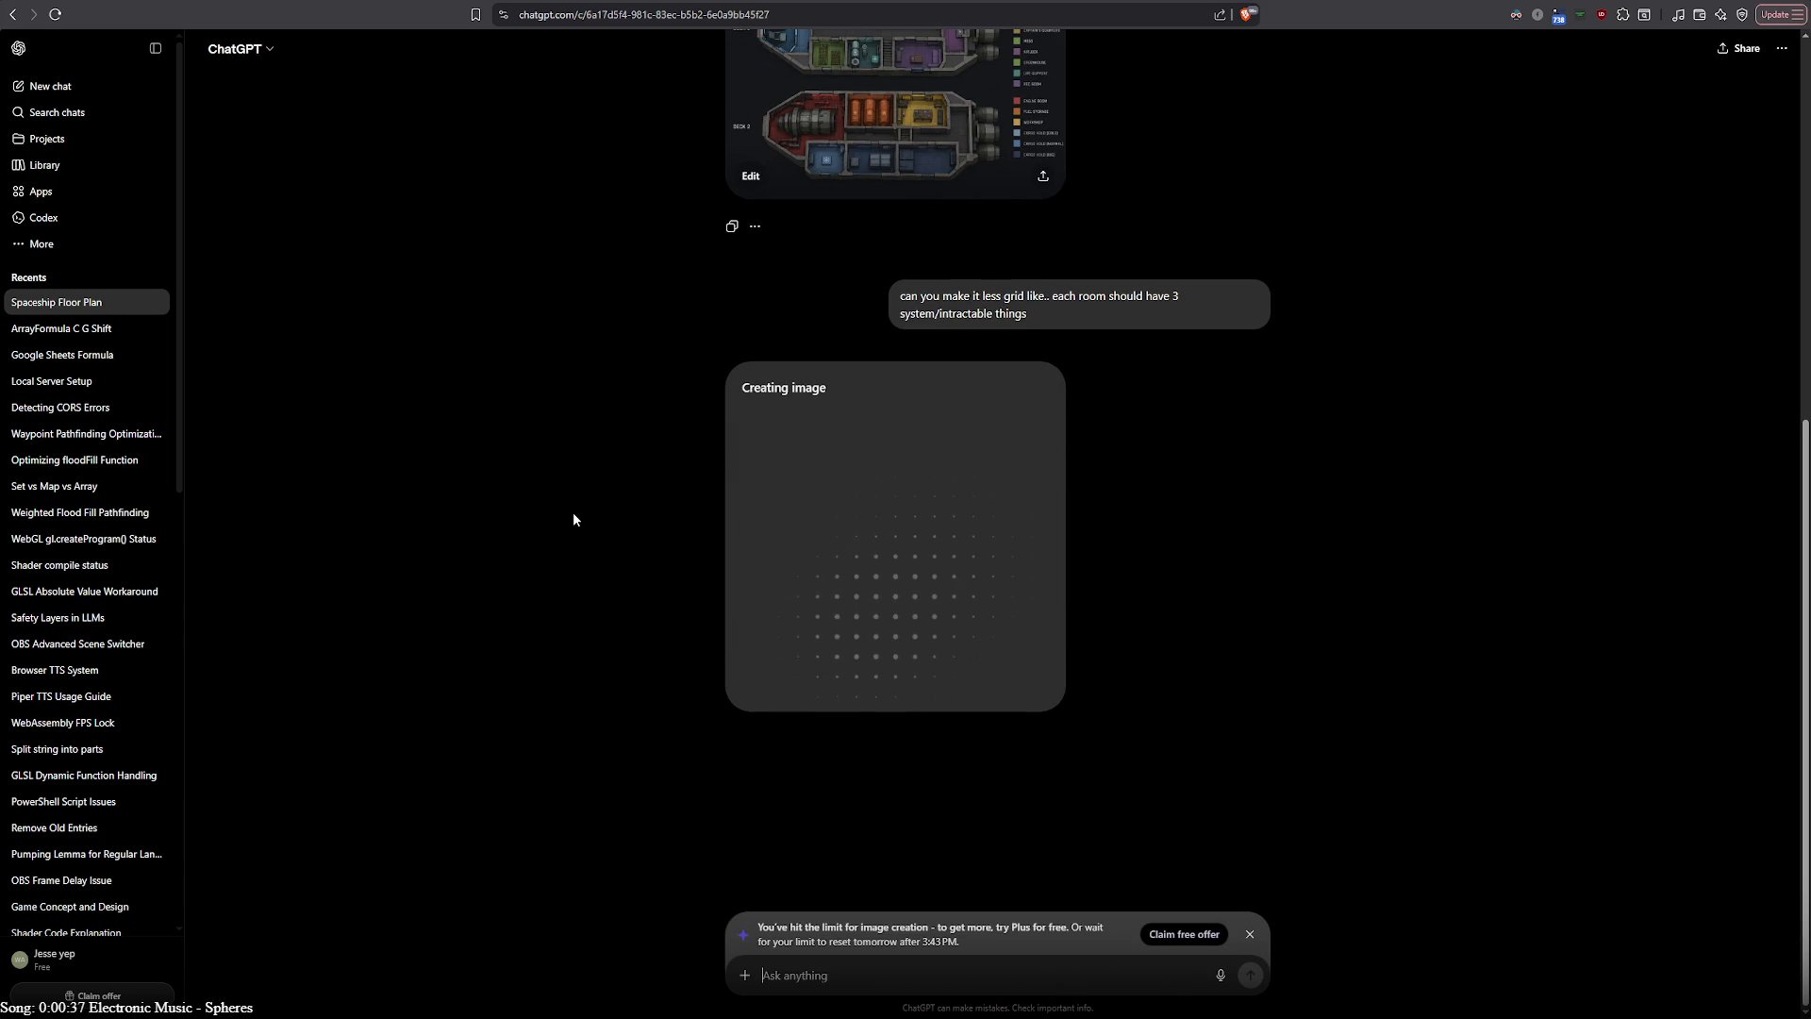
pyautogui.scroll(4, 574, 518)
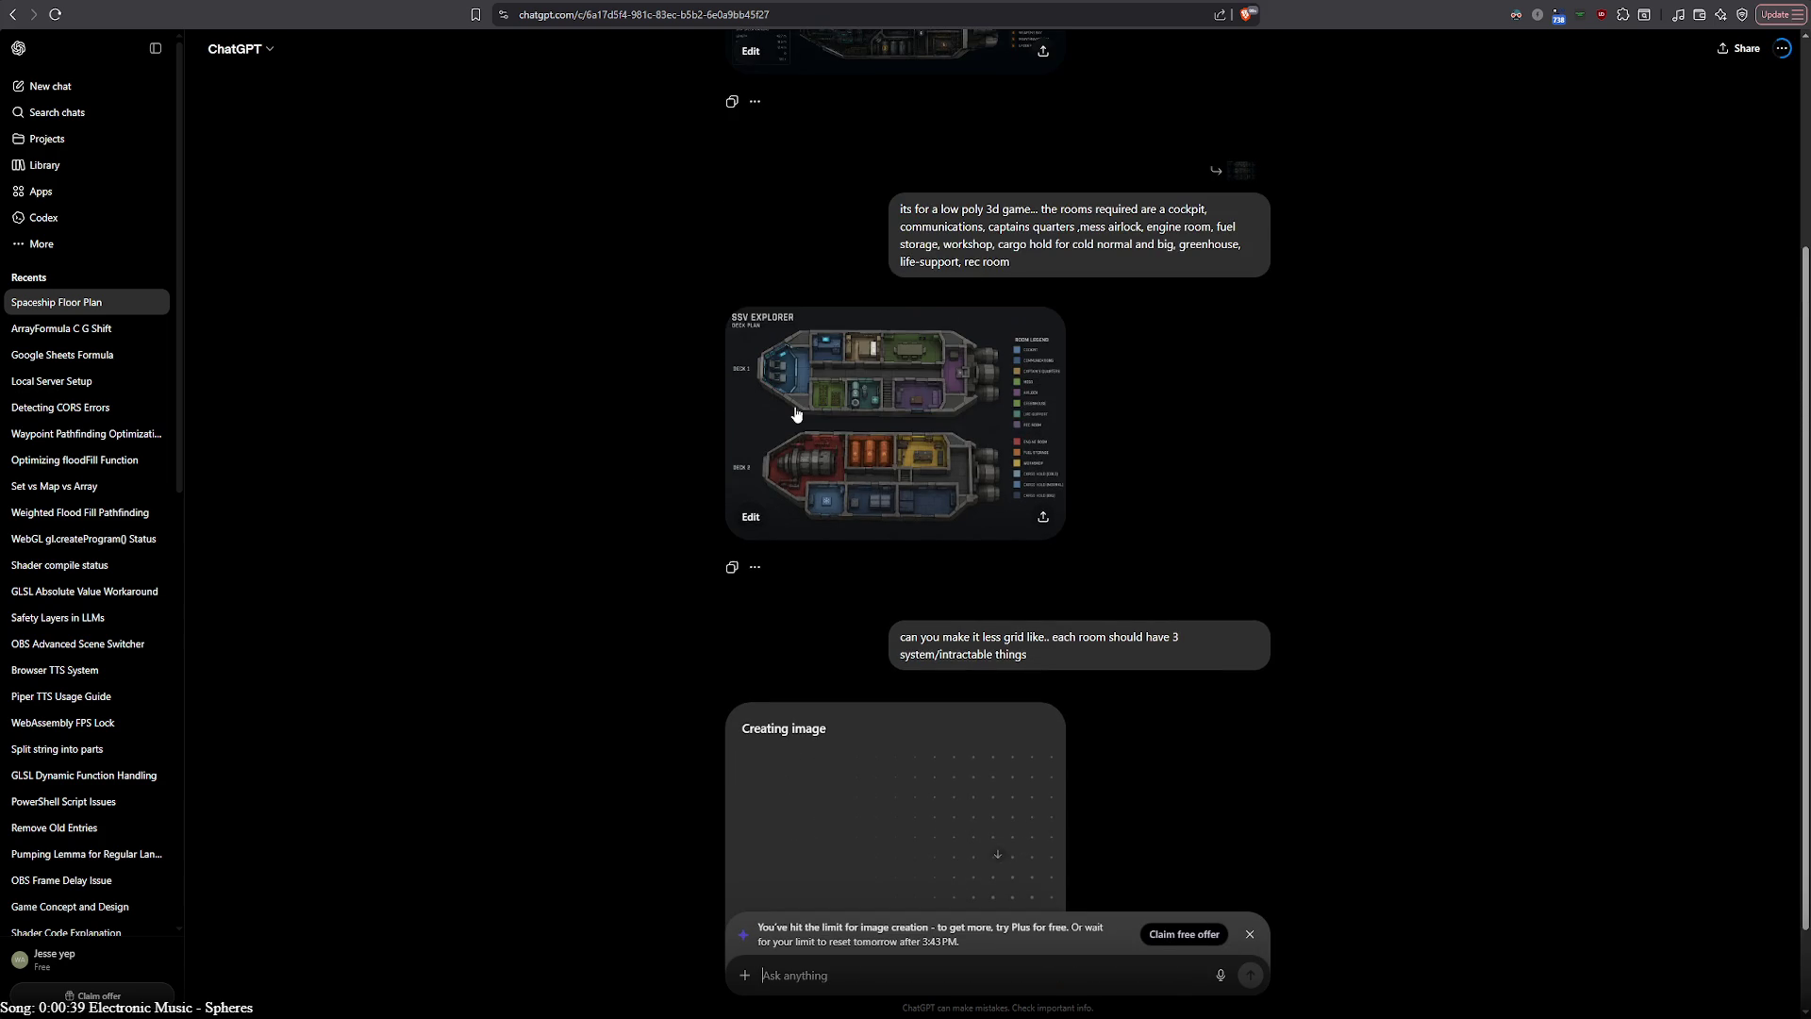
pyautogui.click(813, 354)
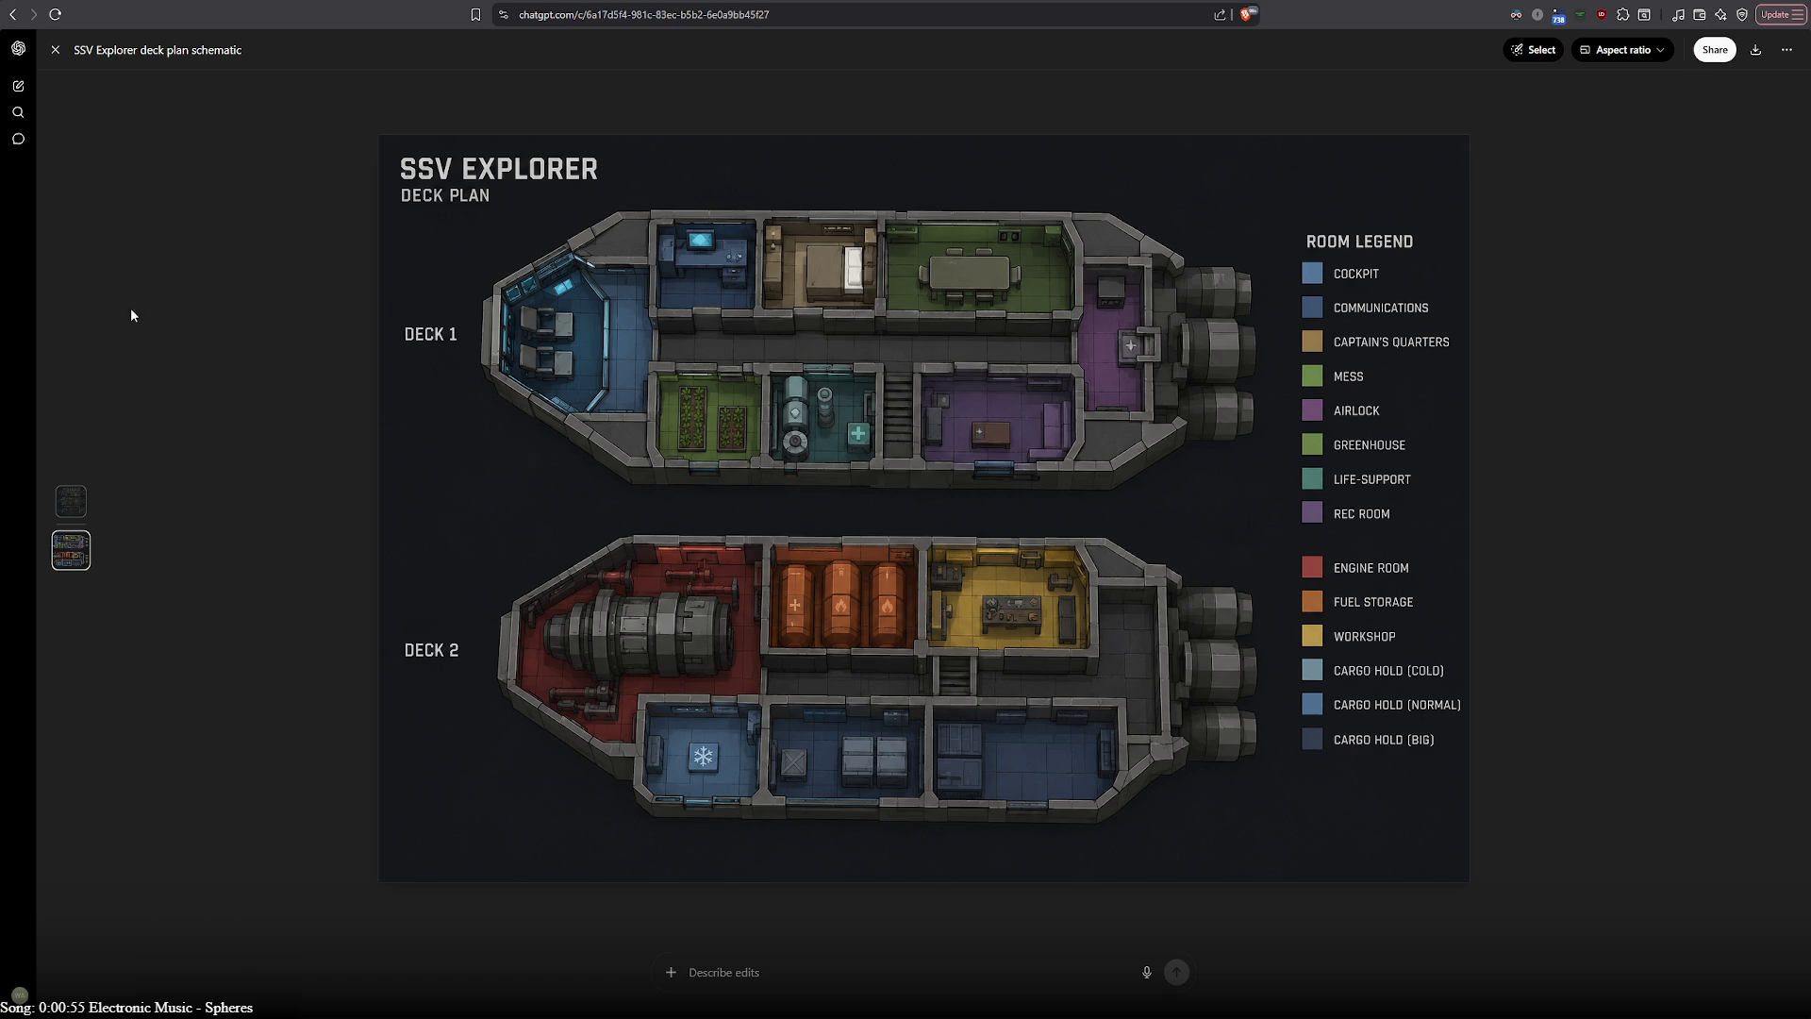
pyautogui.press('Escape')
pyautogui.scroll(-2, 611, 655)
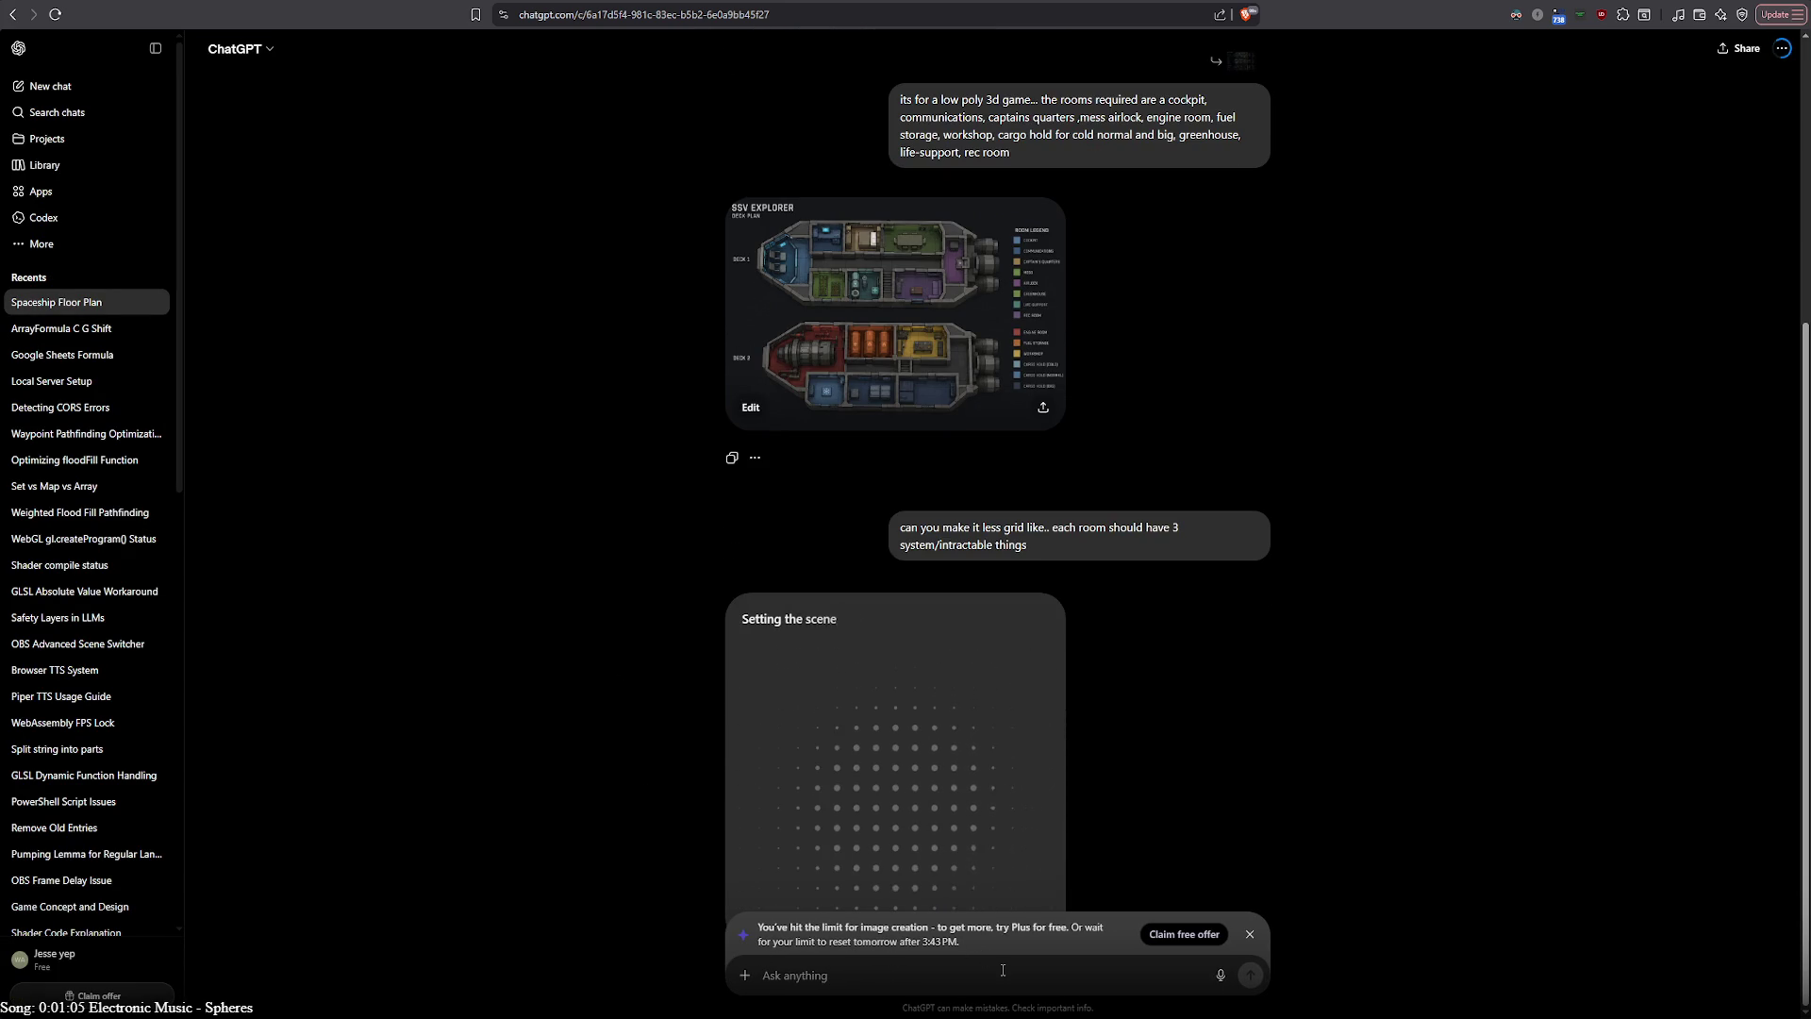
pyautogui.scroll(2, 566, 734)
pyautogui.scroll(2, 564, 727)
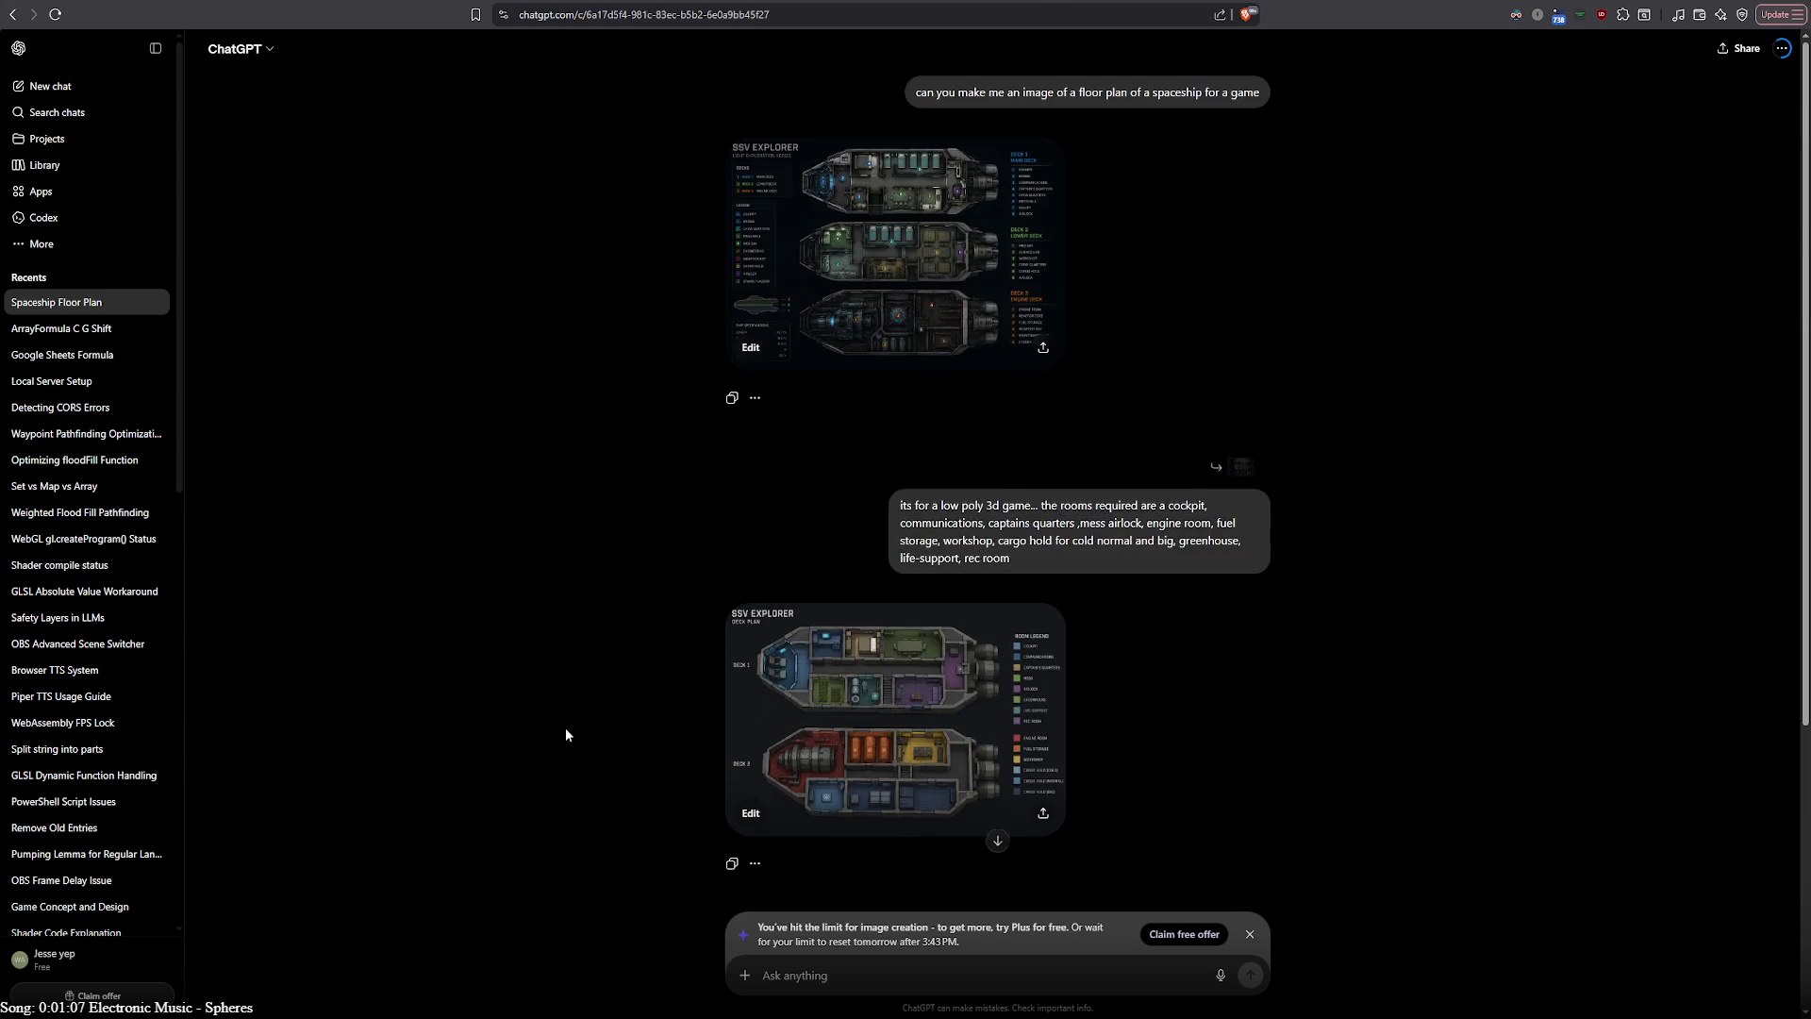
pyautogui.scroll(-4, 564, 727)
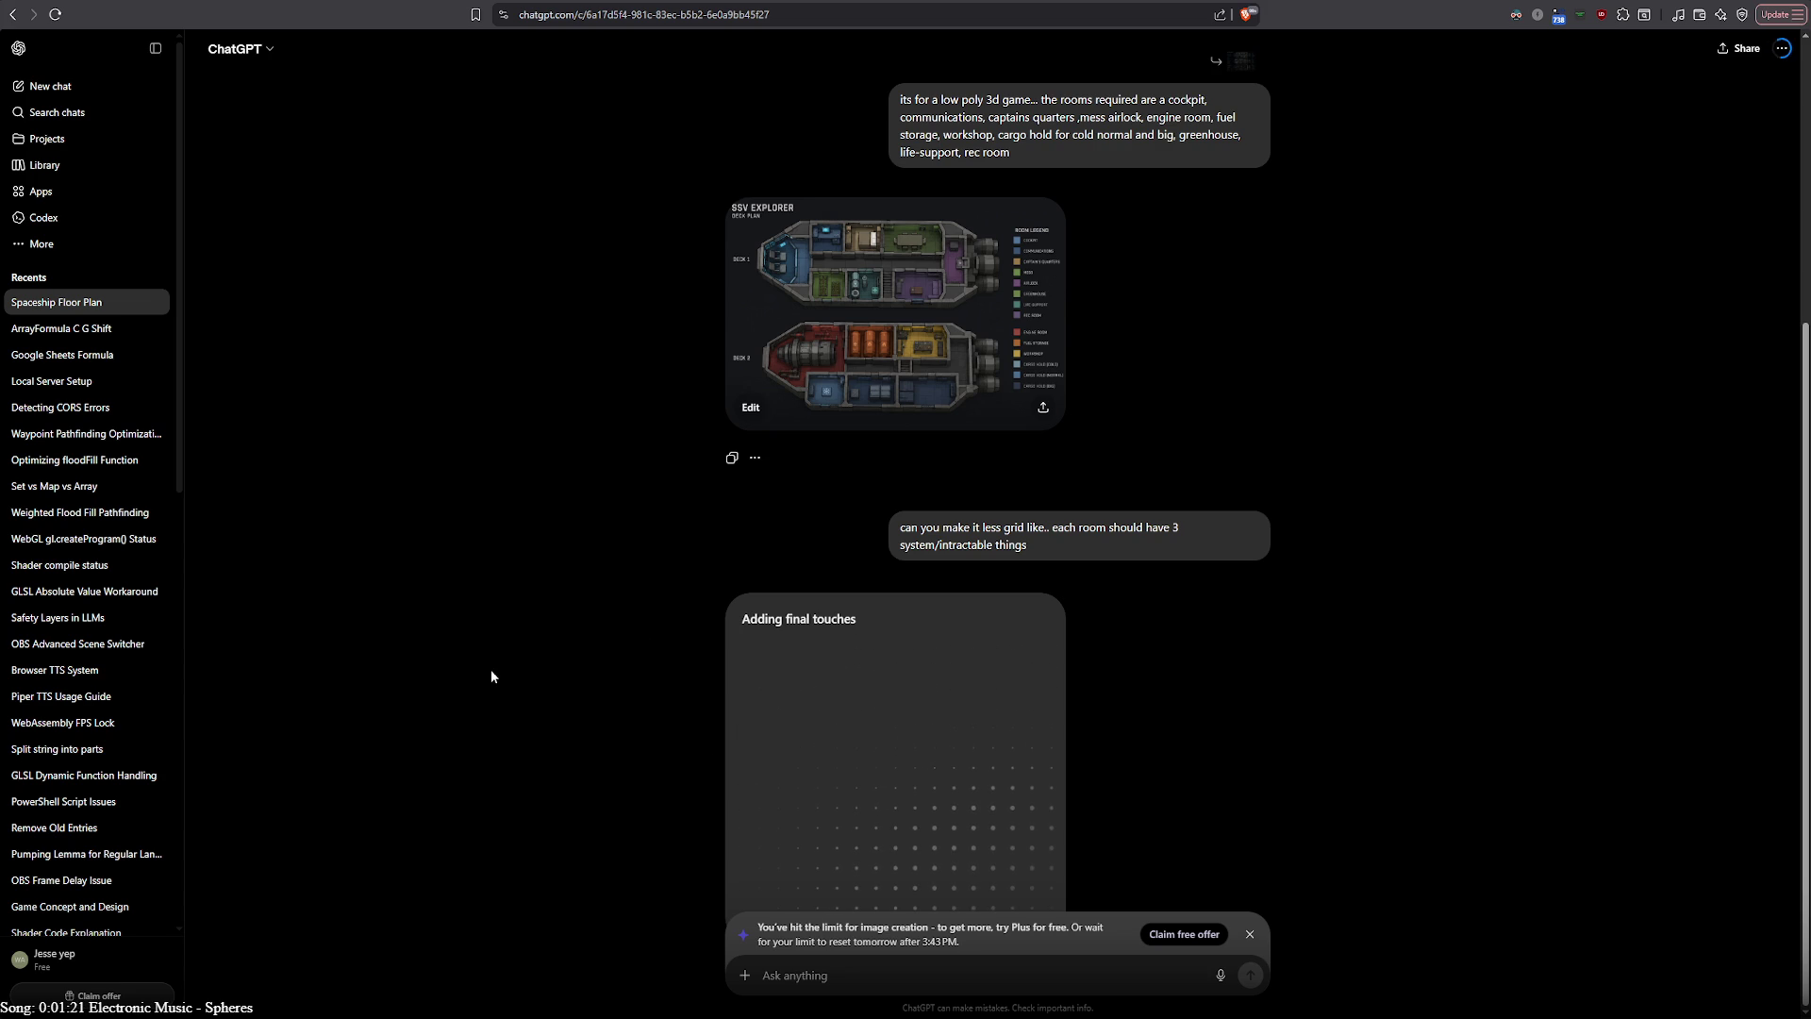
pyautogui.scroll(4, 491, 676)
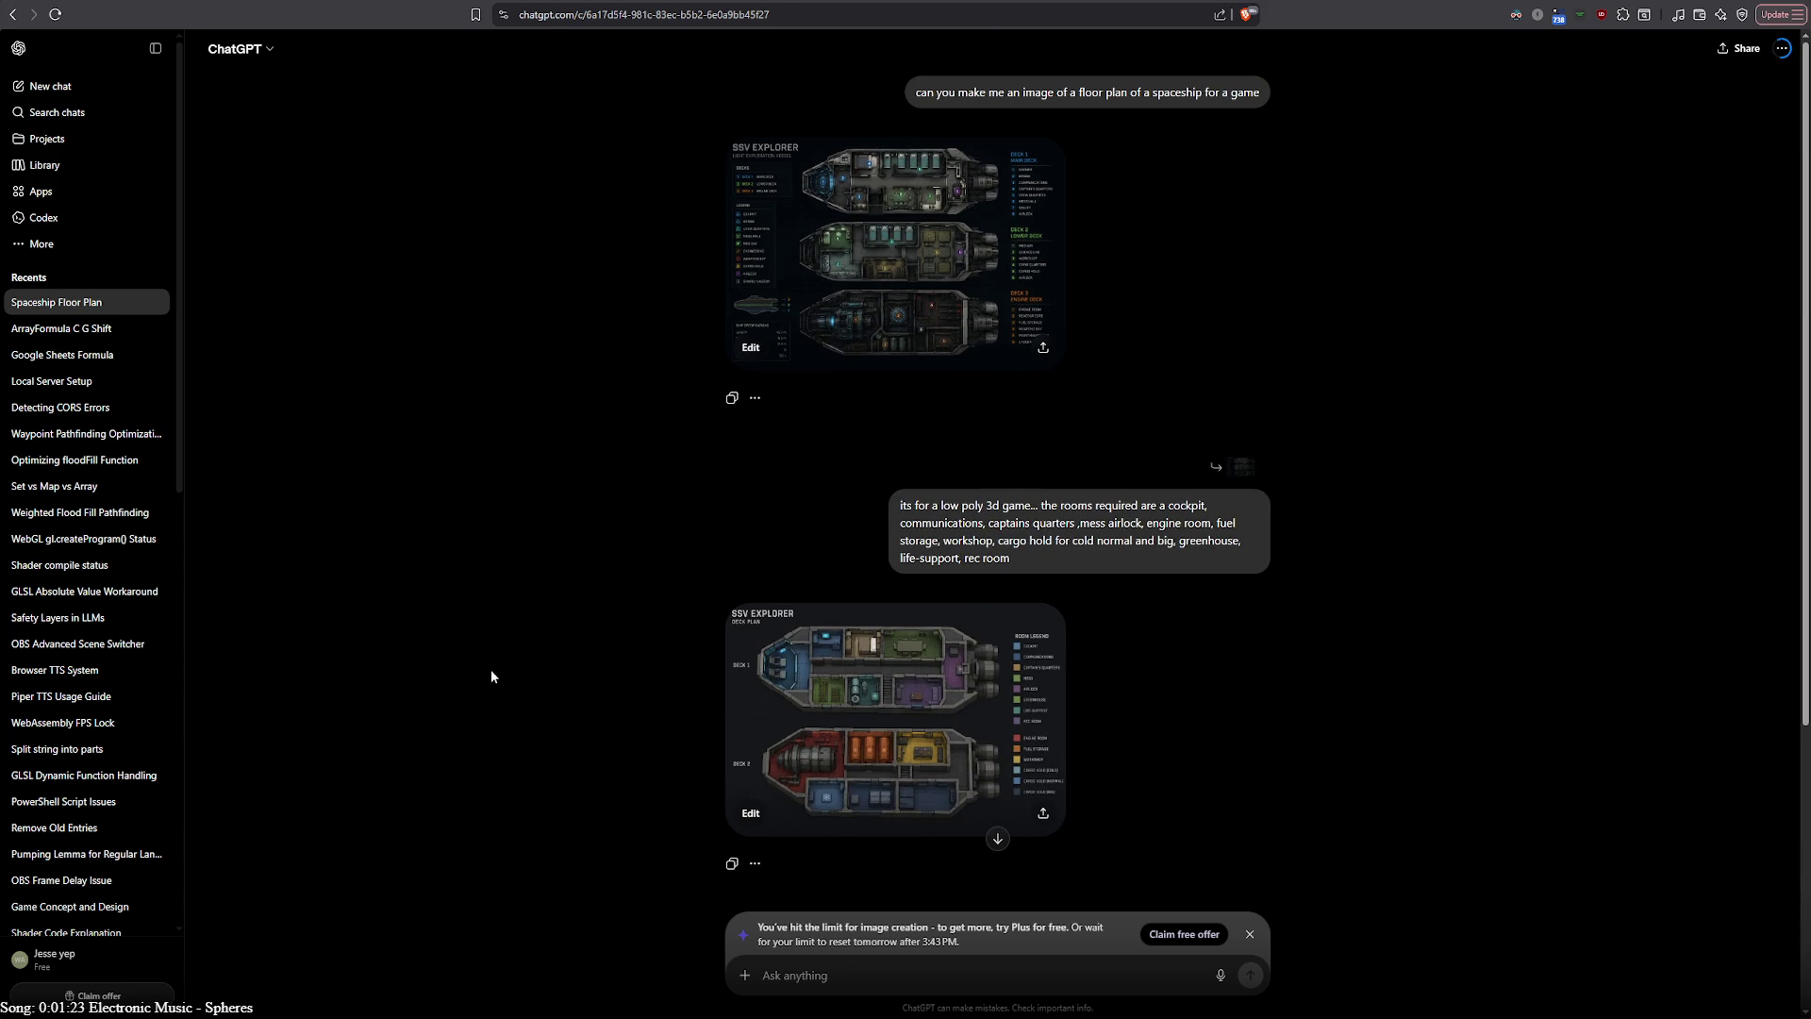
# View the original and the new organic deck plans full-size, then switch to the Games tab
pyautogui.click(852, 202)
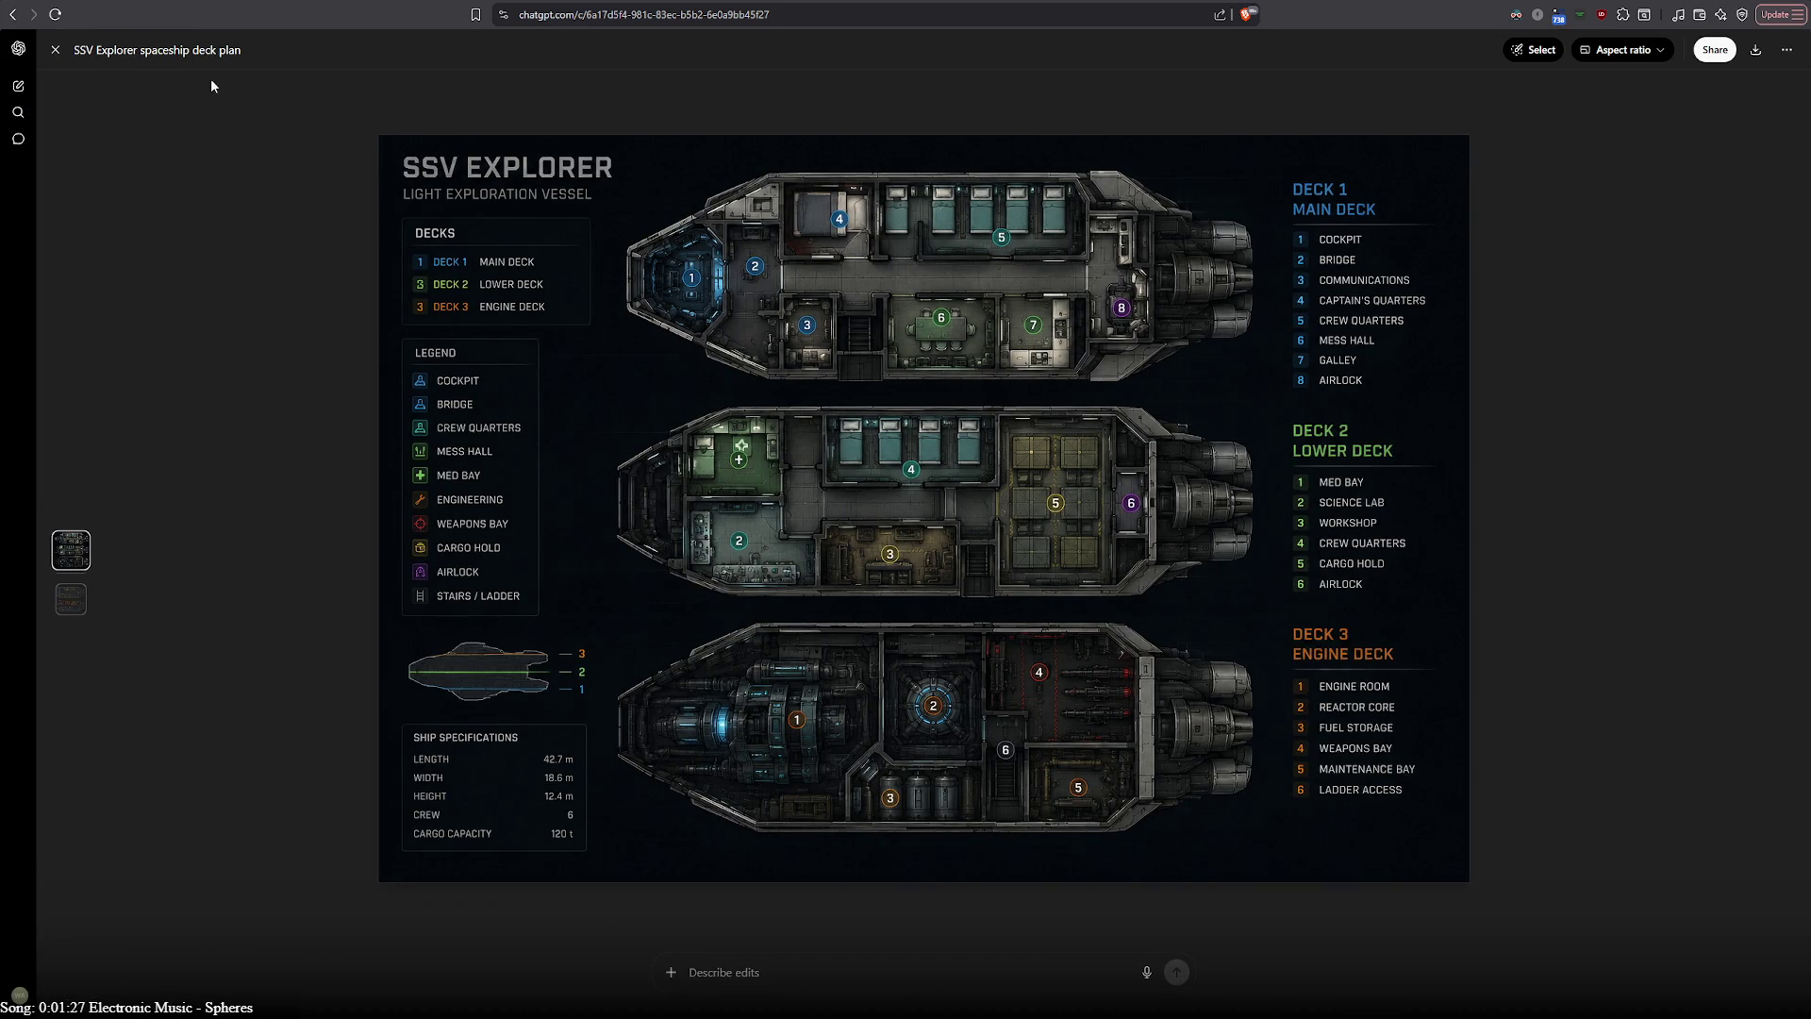
pyautogui.click(56, 50)
pyautogui.scroll(-4, 478, 597)
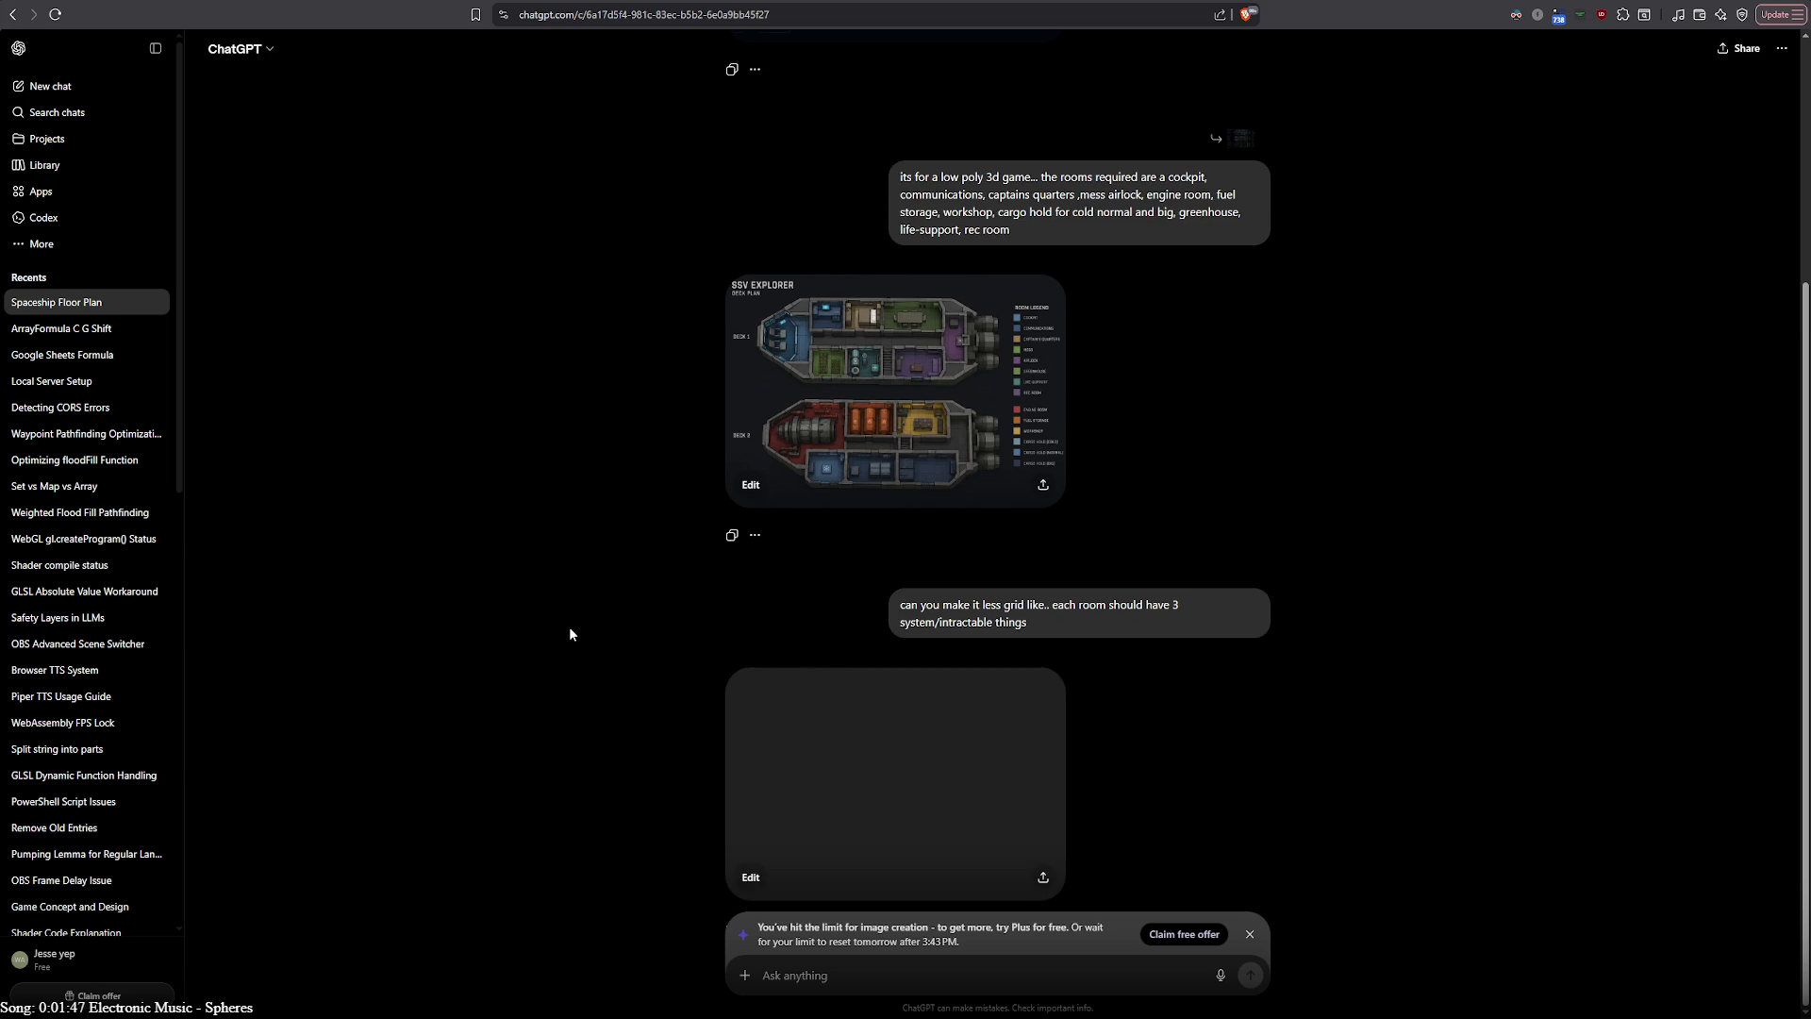
pyautogui.click(921, 759)
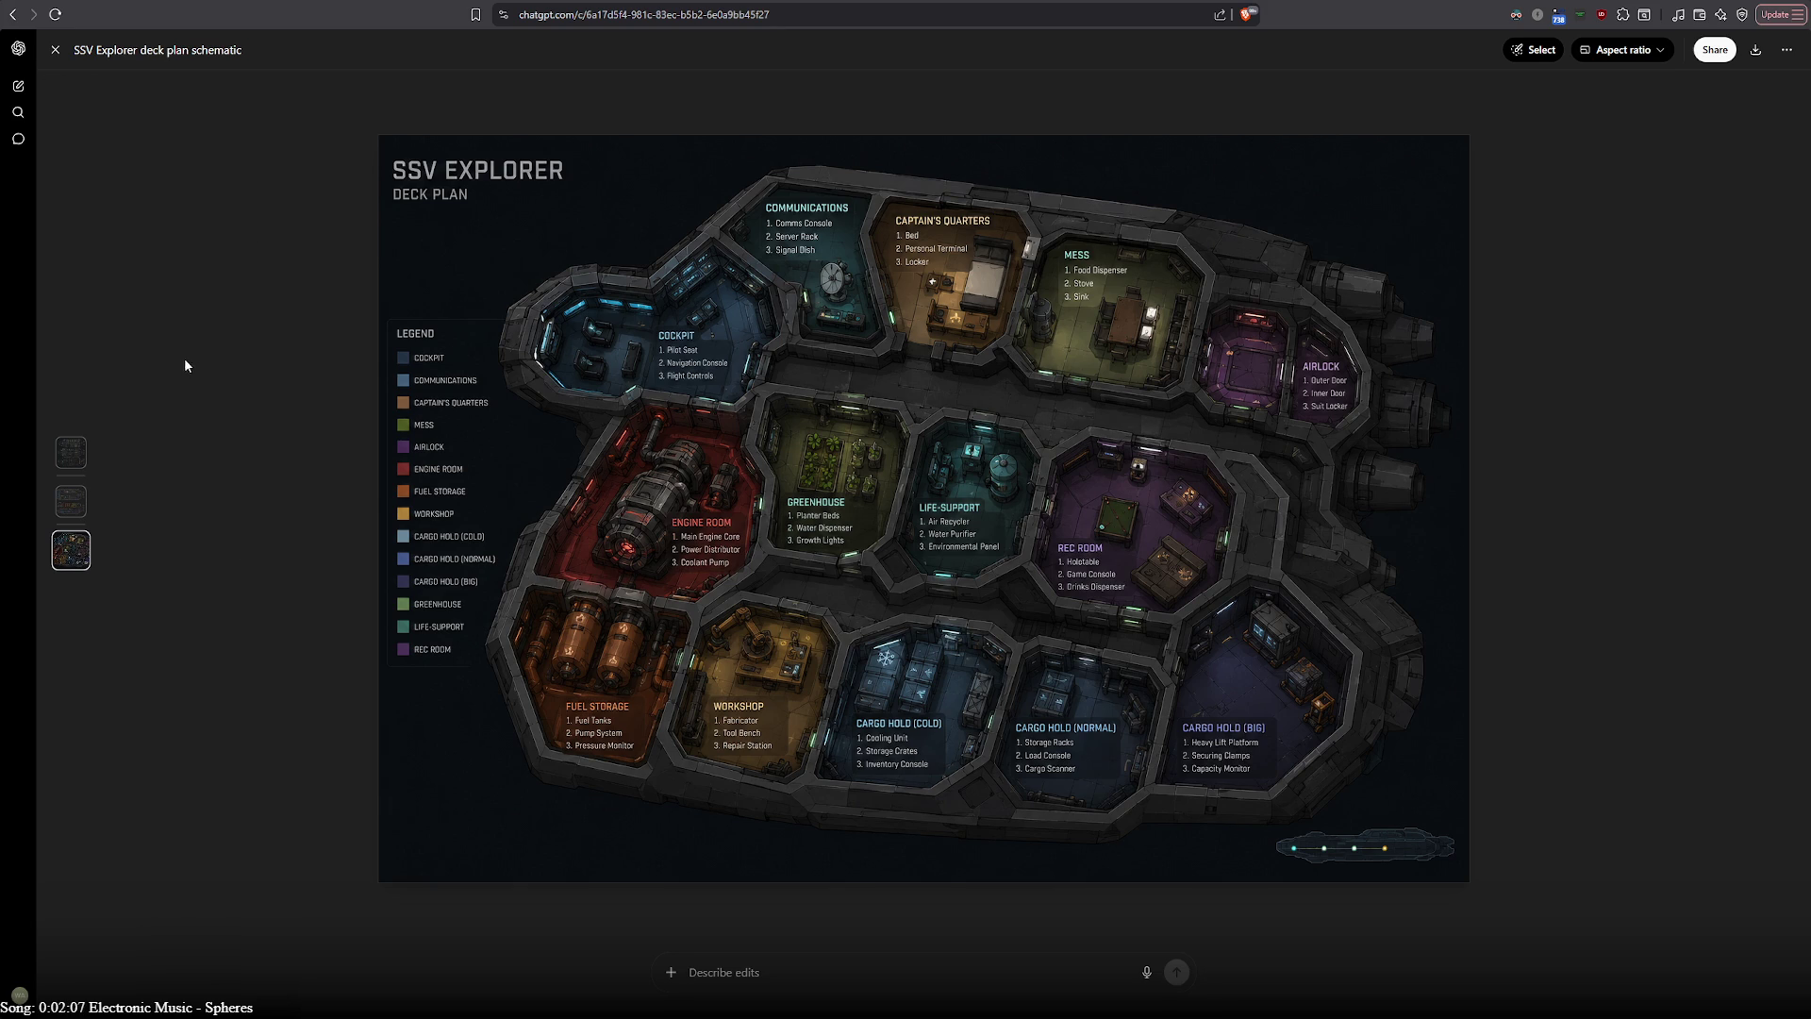
pyautogui.click(55, 50)
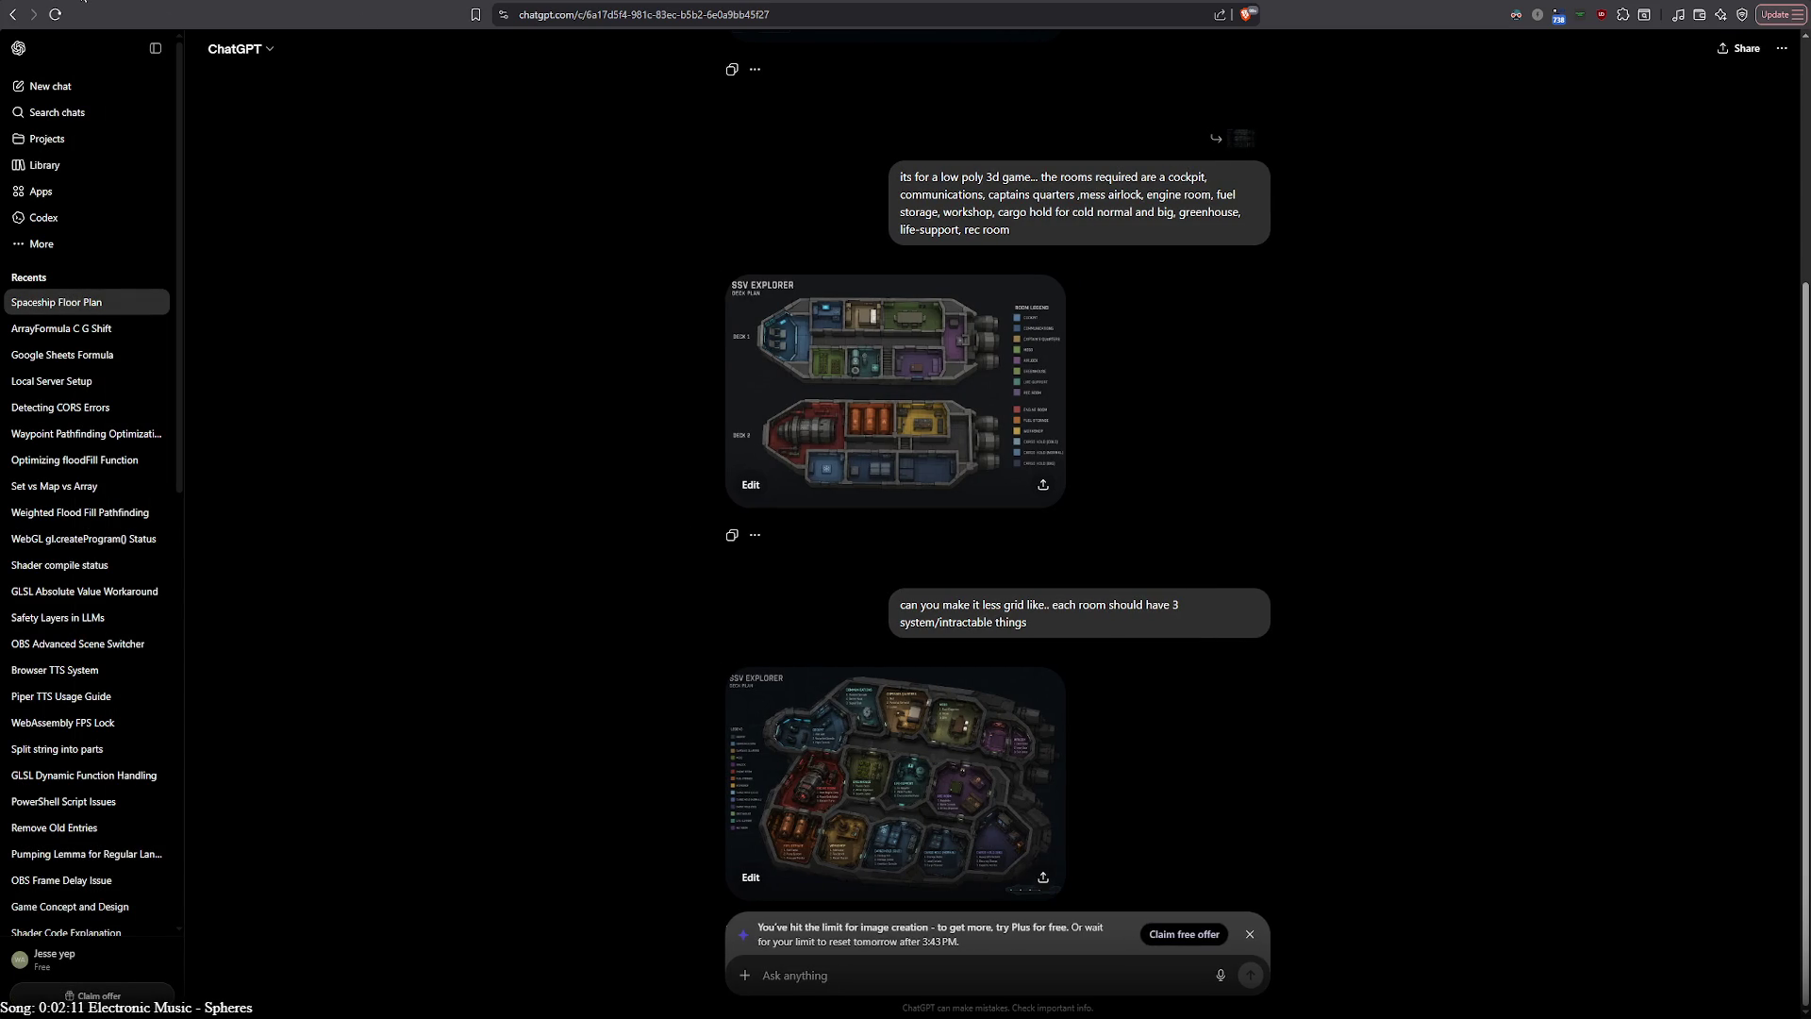
pyautogui.hotkey('ctrl', 'Tab')
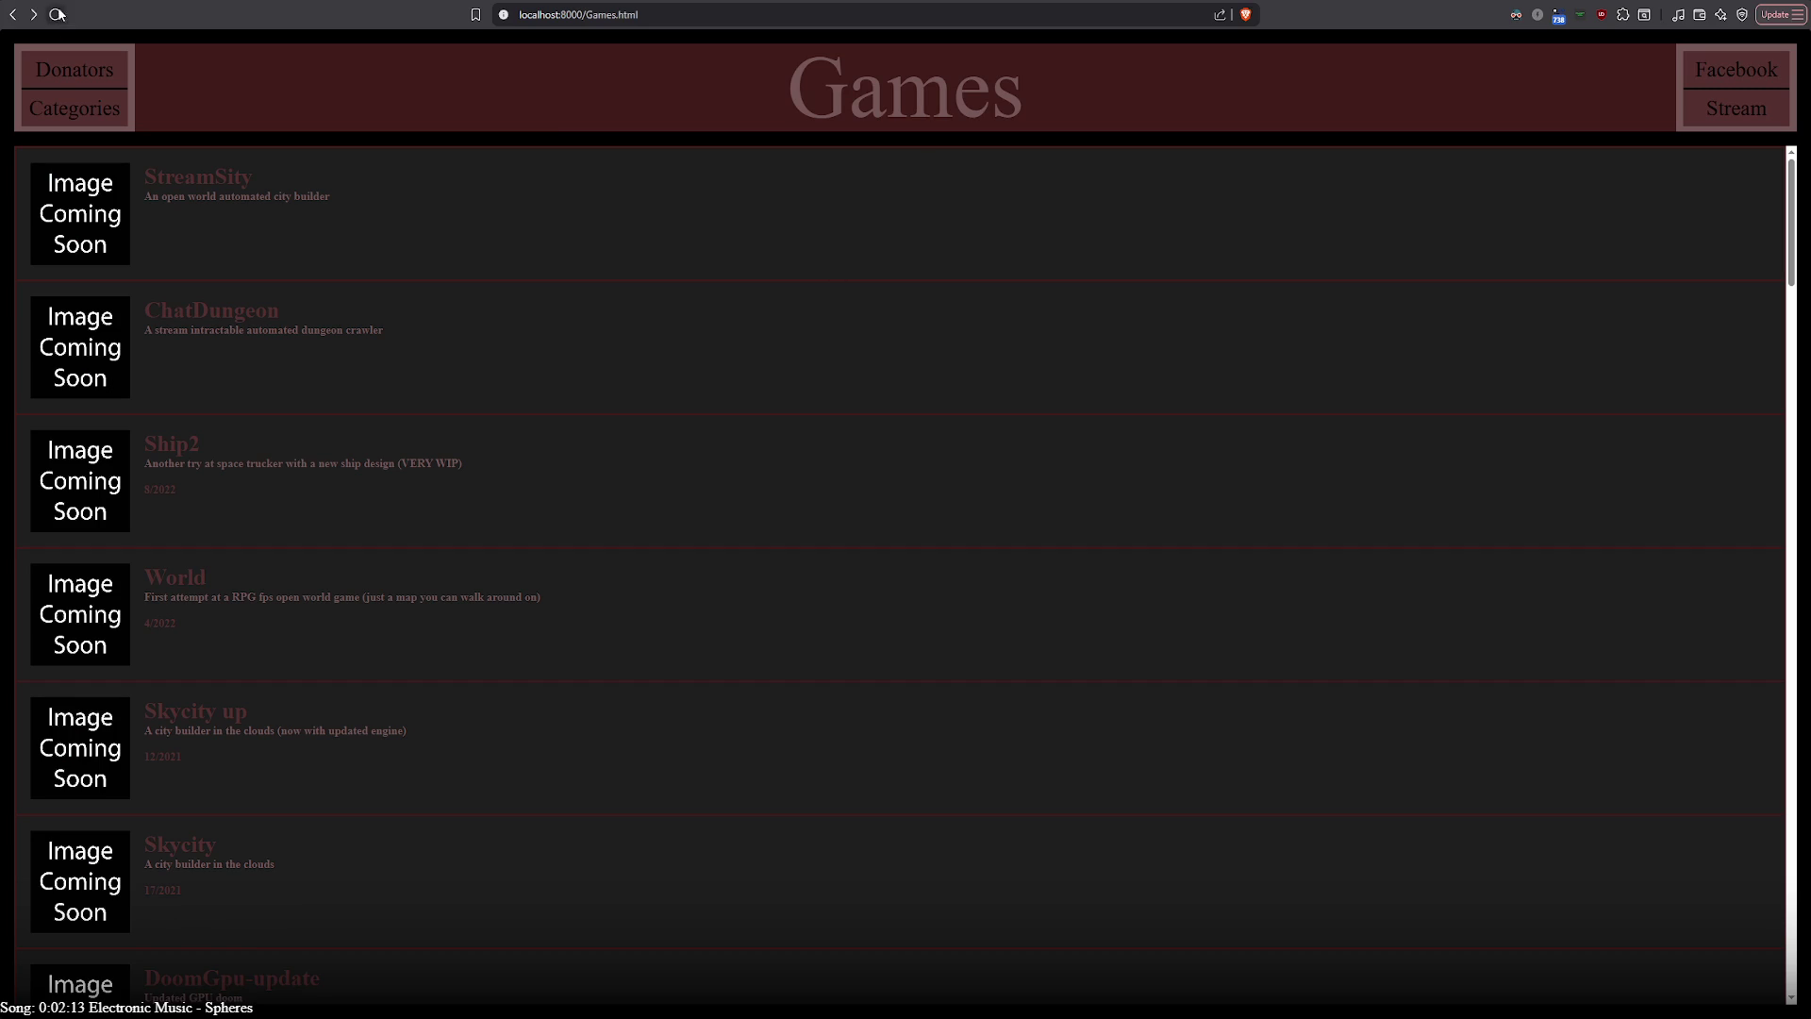
# Scroll through the local Games page's project list, then switch to the Twitch stream
pyautogui.scroll(-10, 566, 456)
pyautogui.scroll(8, 566, 456)
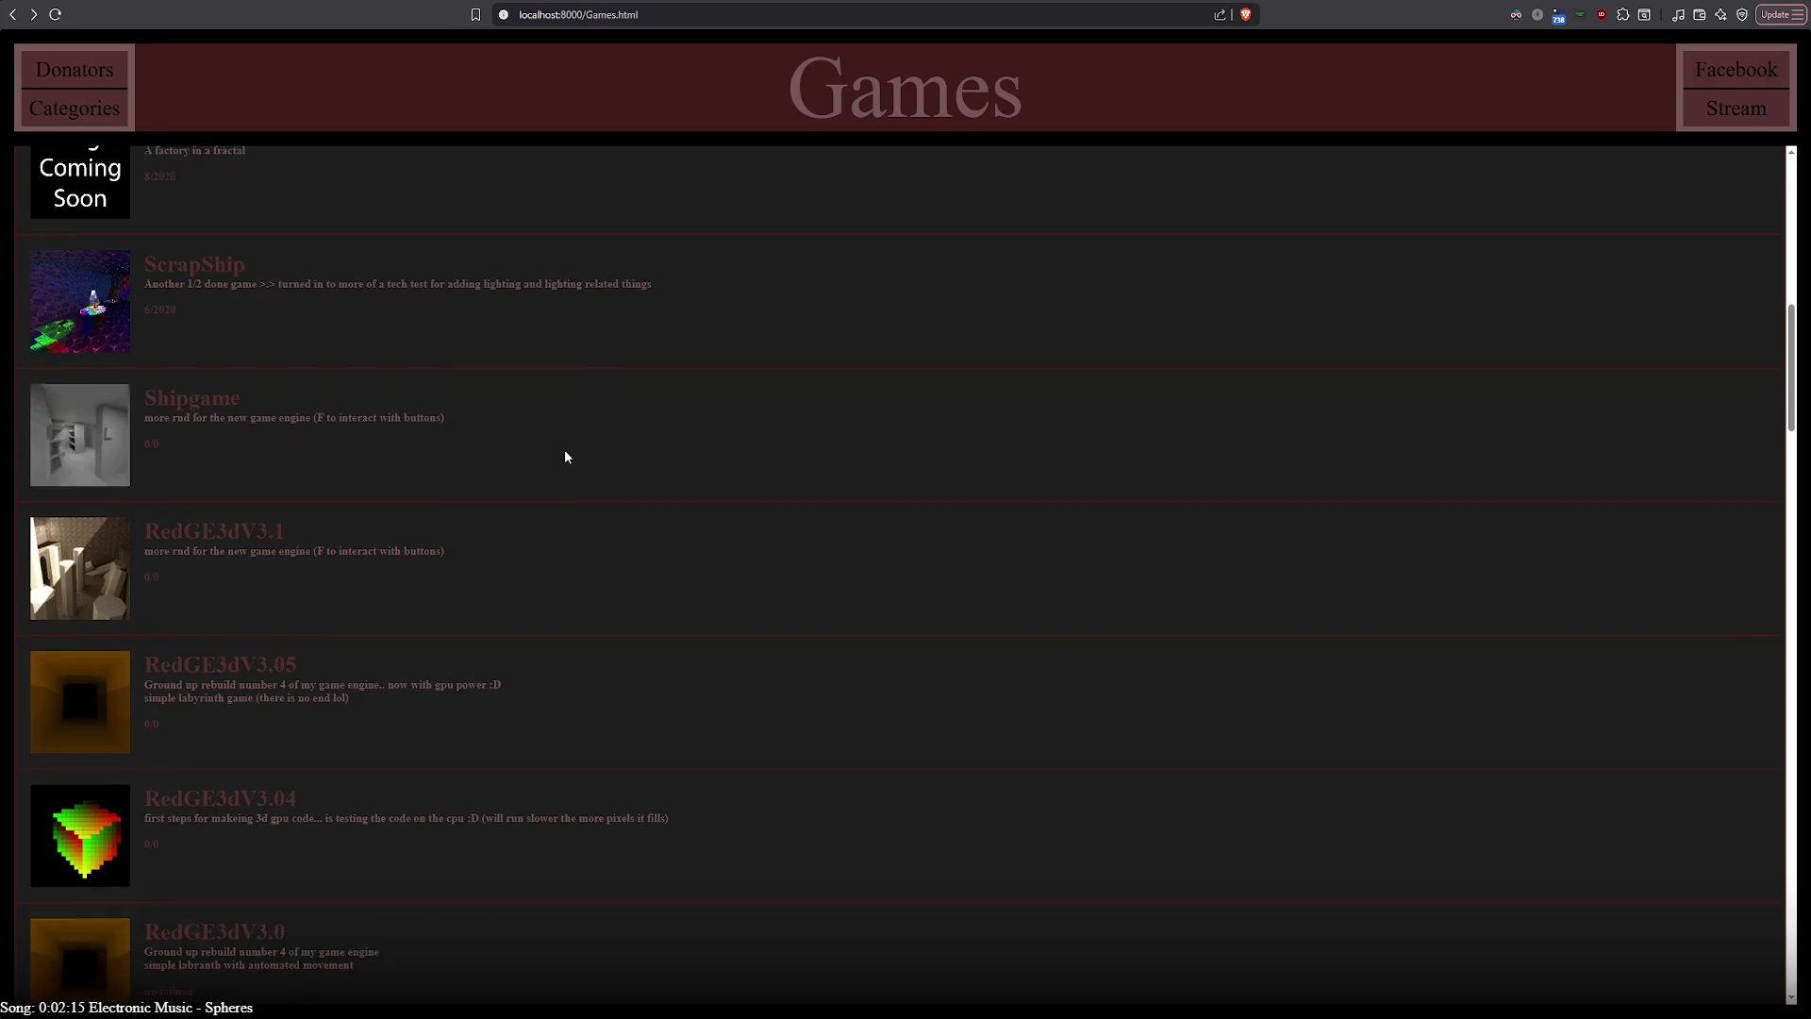
pyautogui.scroll(-8, 566, 456)
pyautogui.scroll(5, 566, 457)
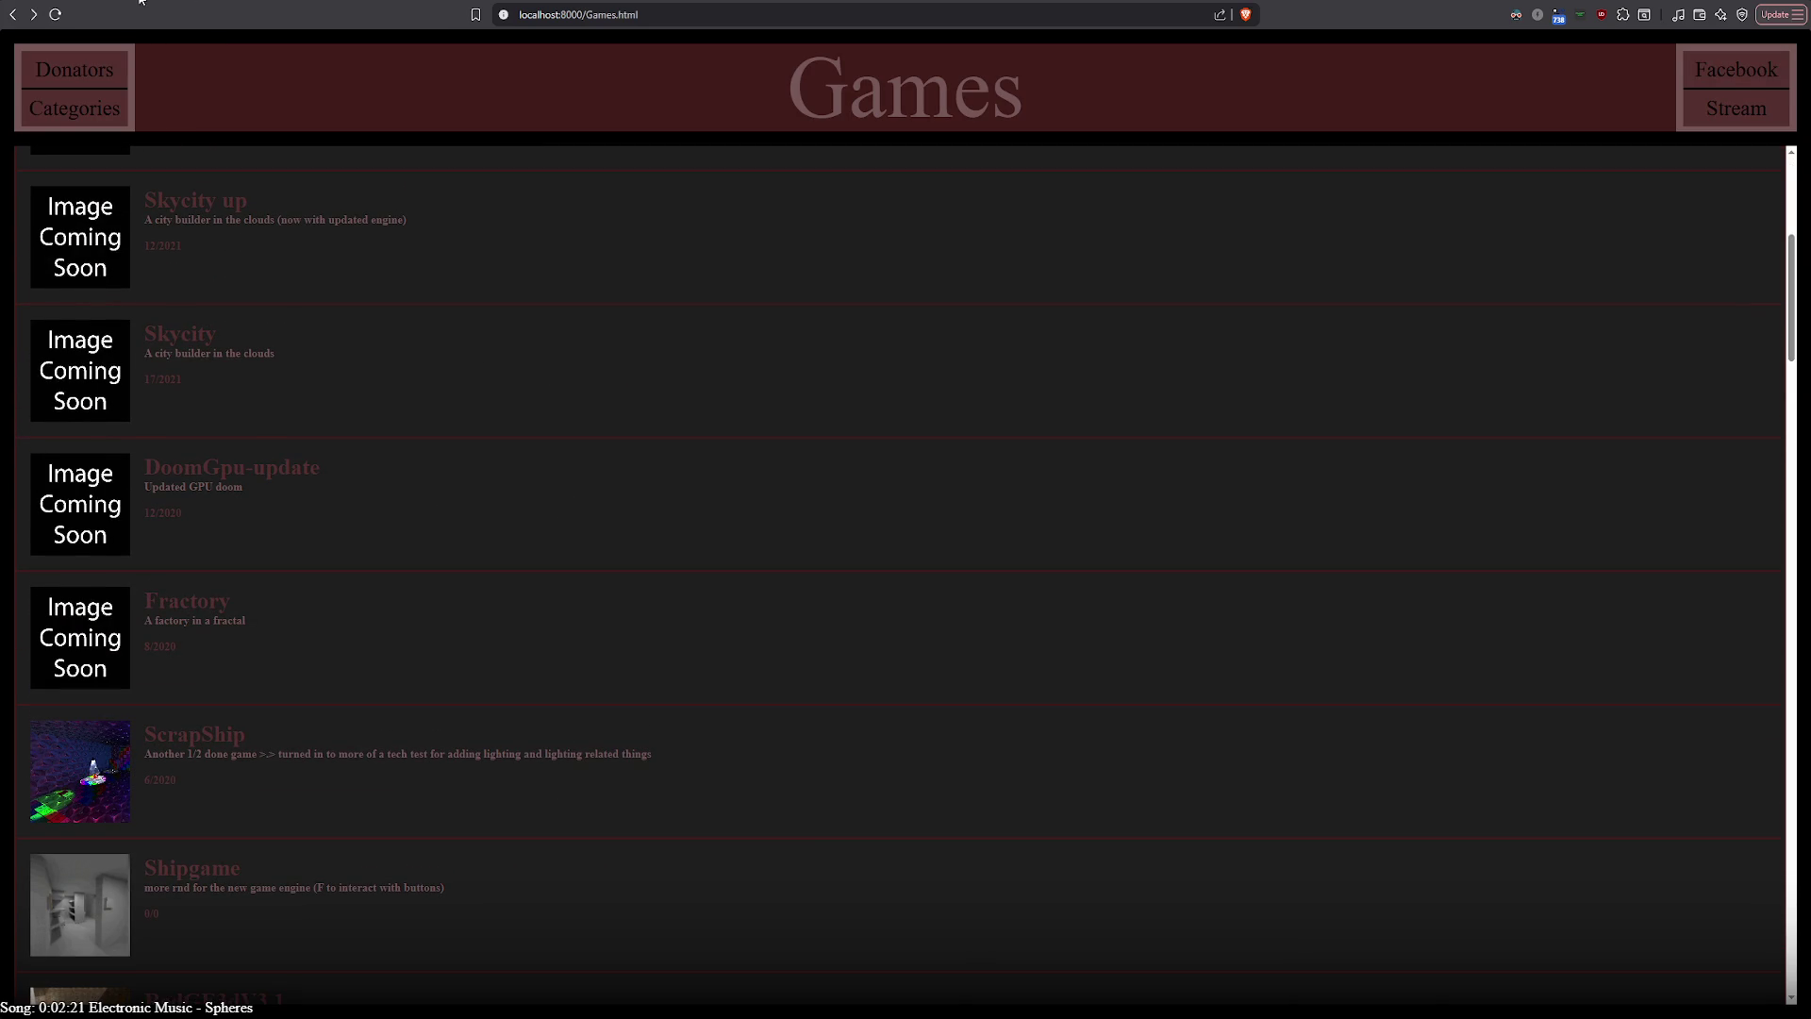
pyautogui.scroll(-13, 514, 540)
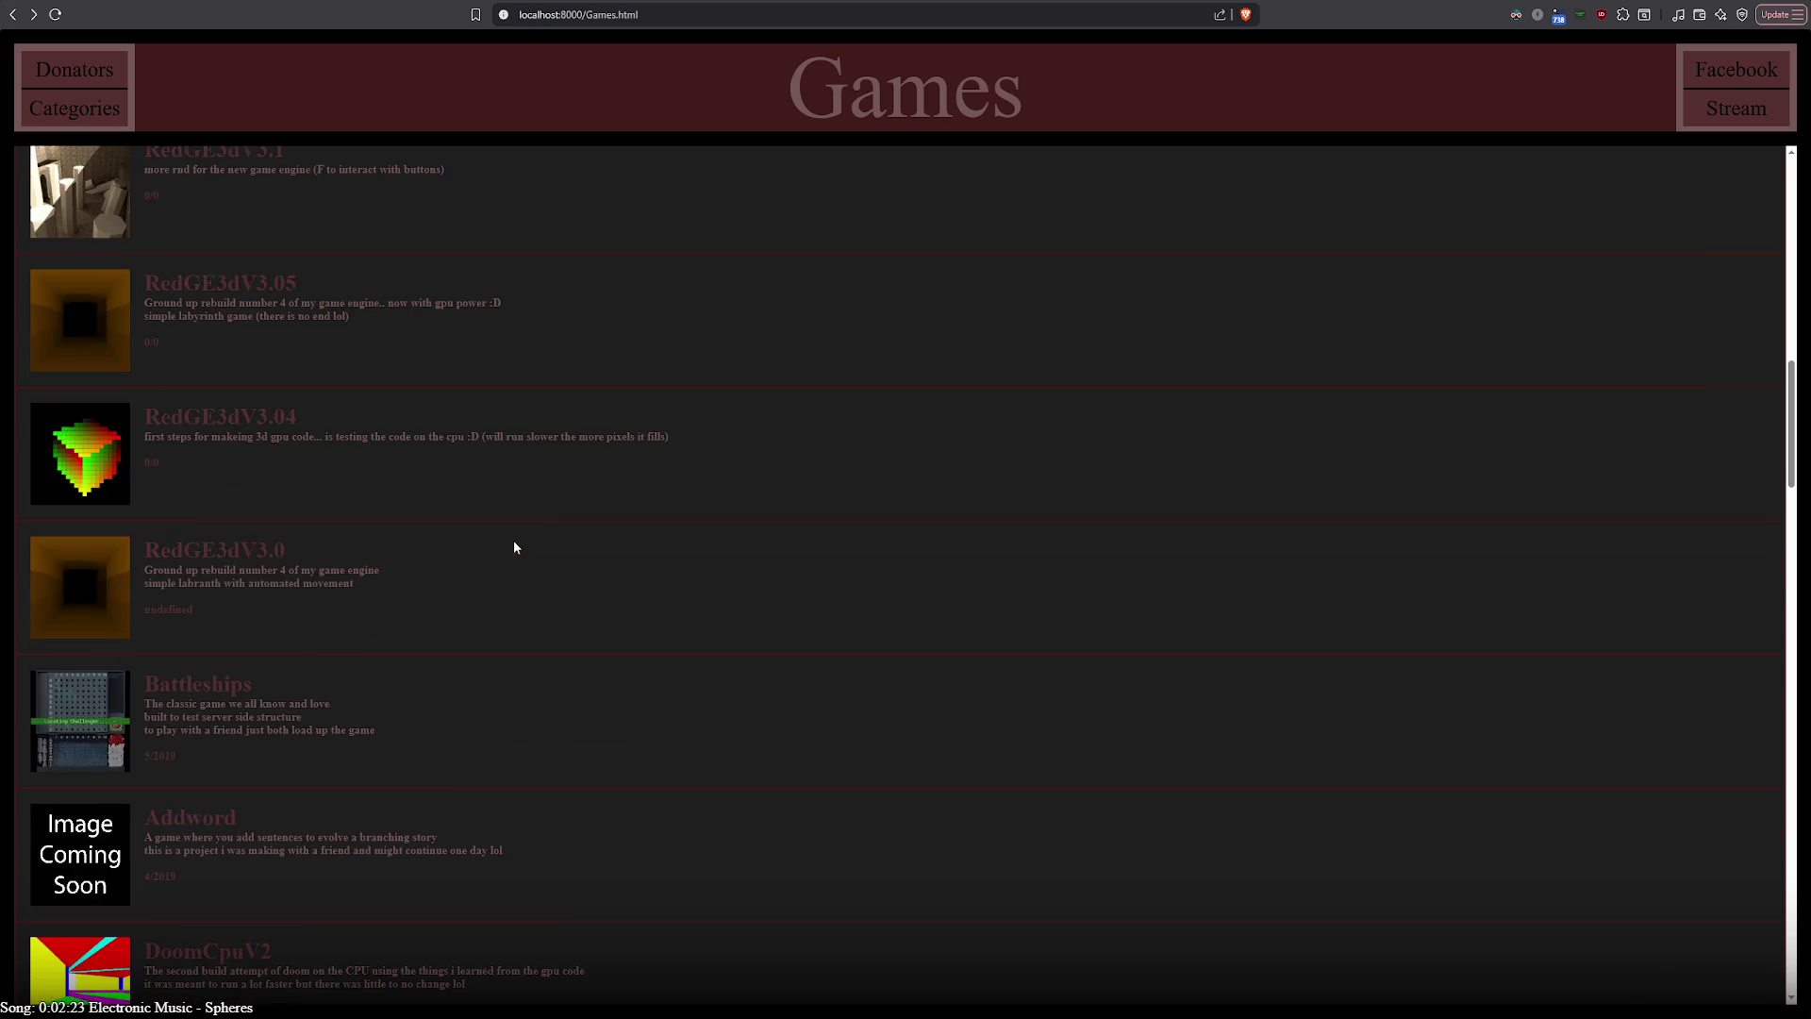
pyautogui.scroll(5, 511, 556)
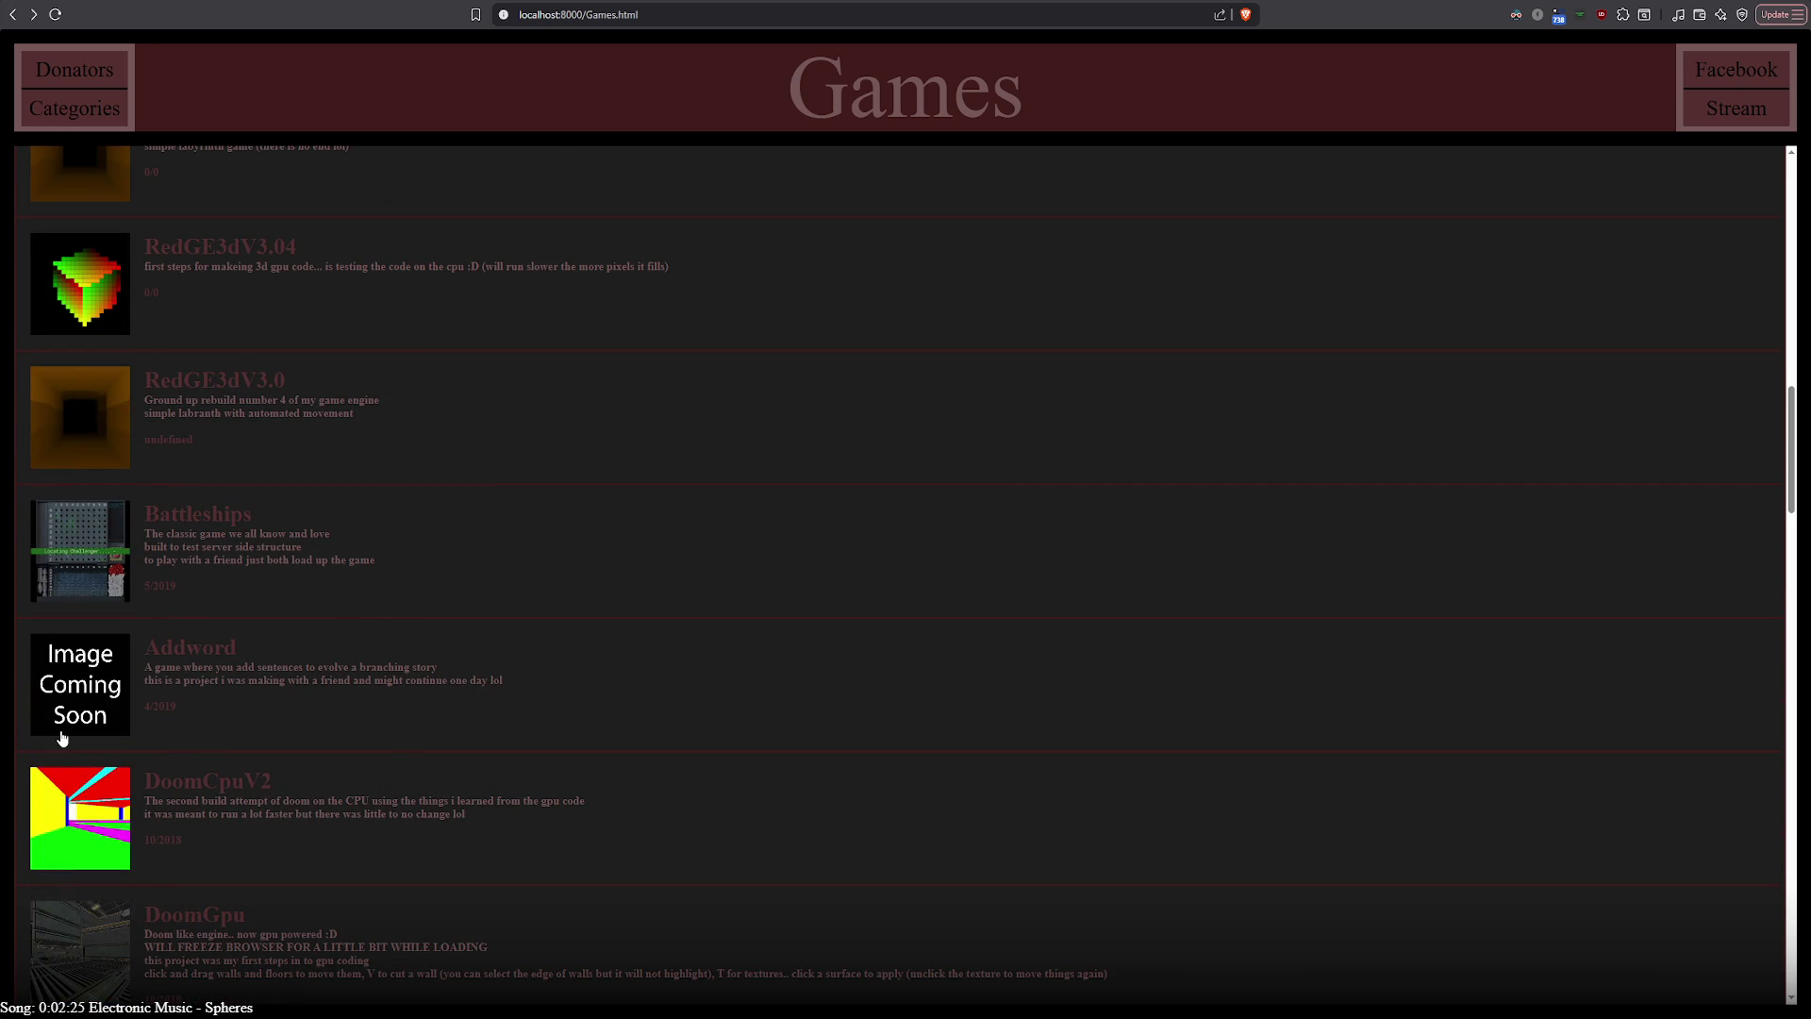
pyautogui.scroll(7, 311, 776)
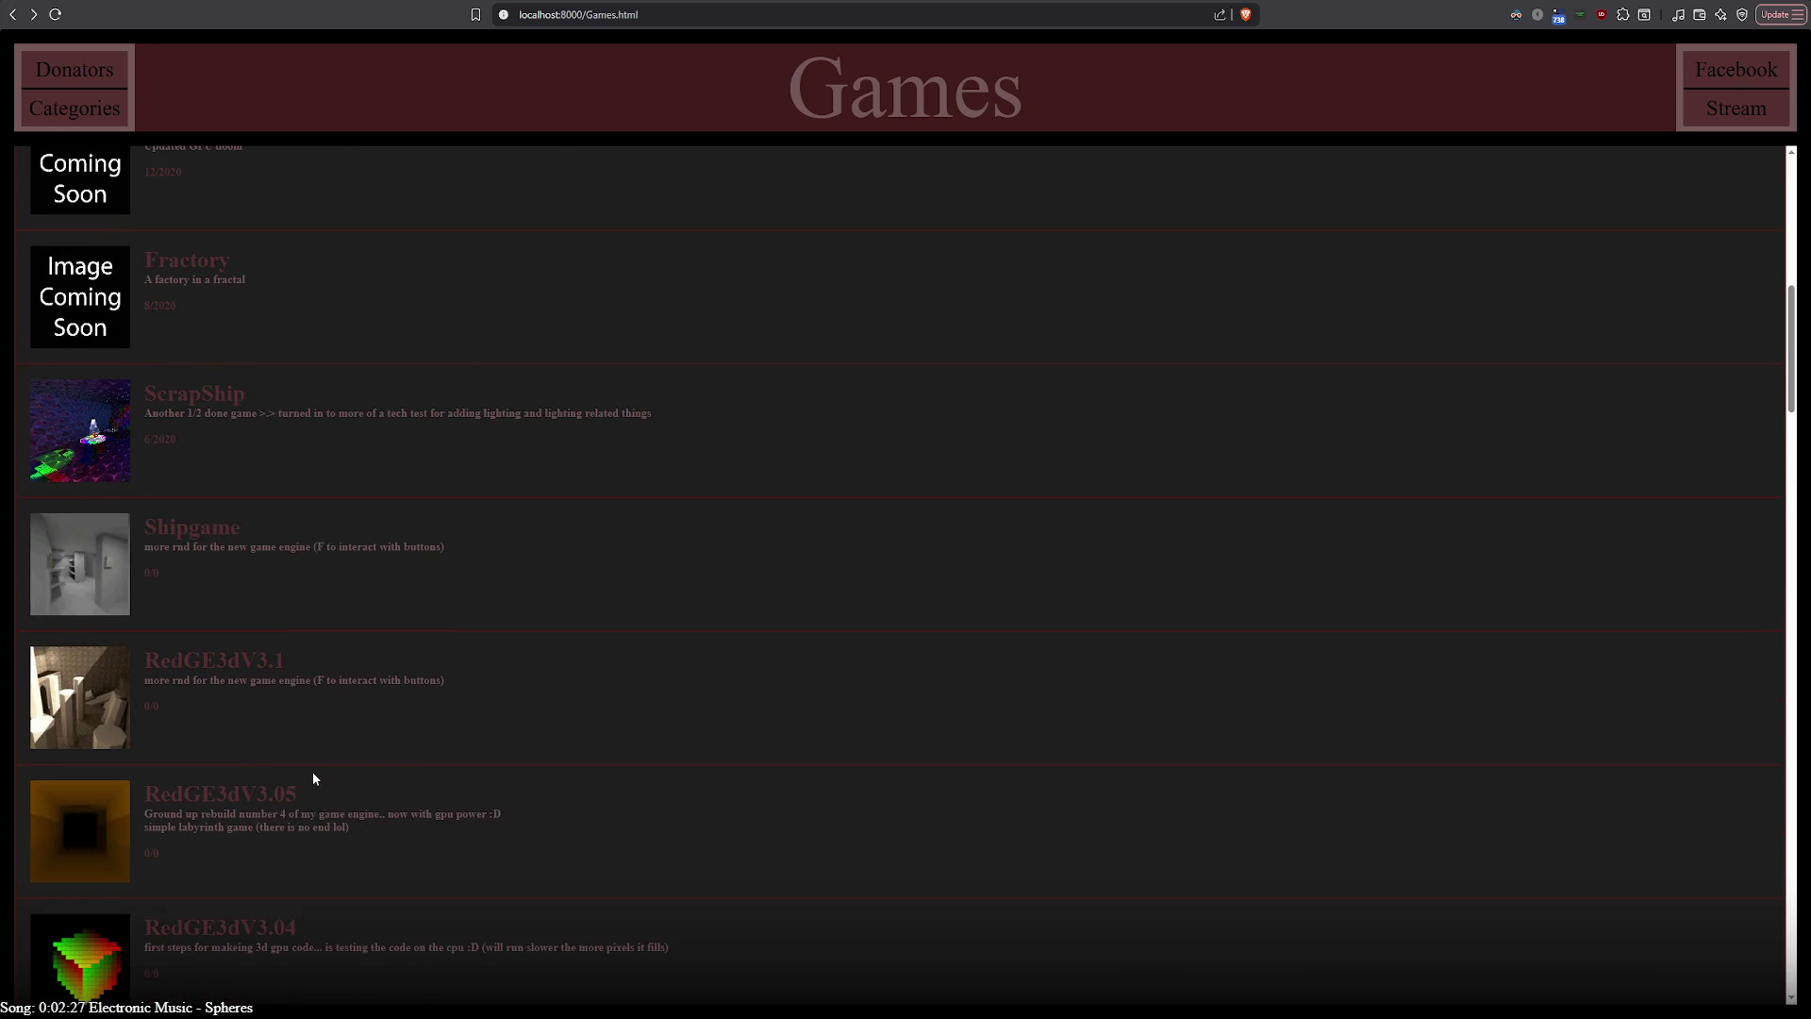
pyautogui.scroll(-5, 313, 772)
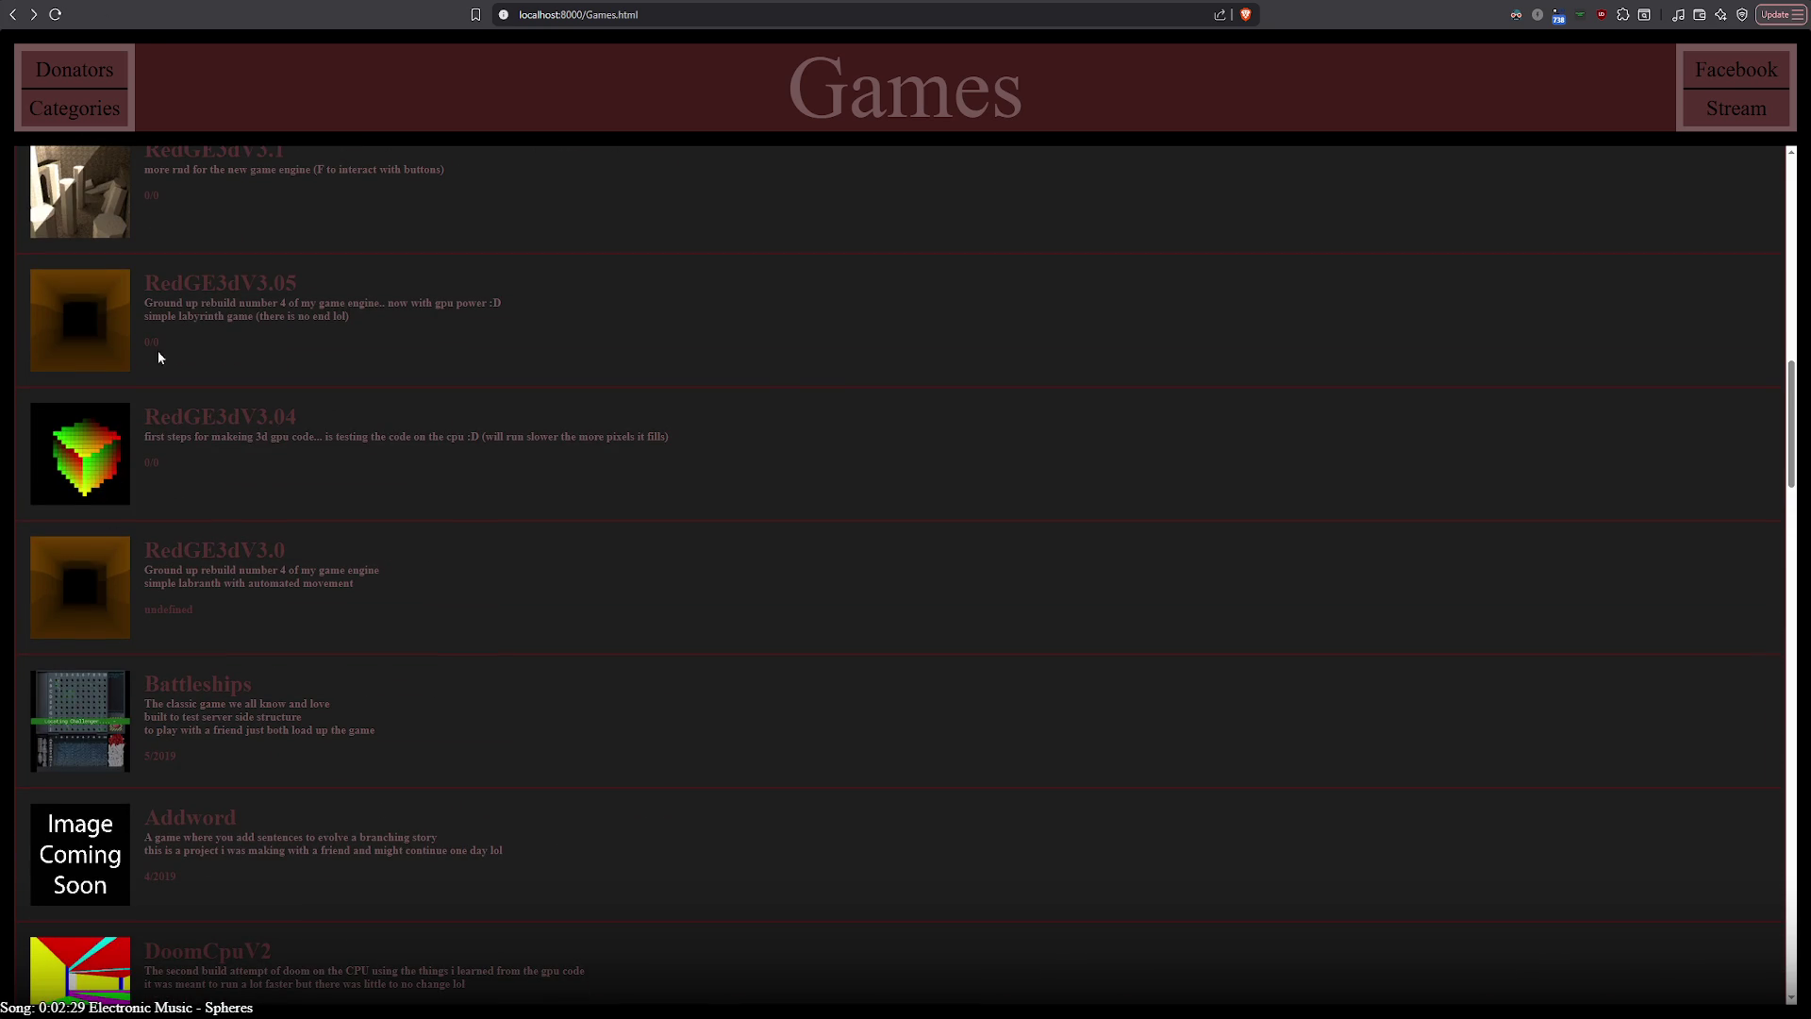
pyautogui.scroll(4, 158, 357)
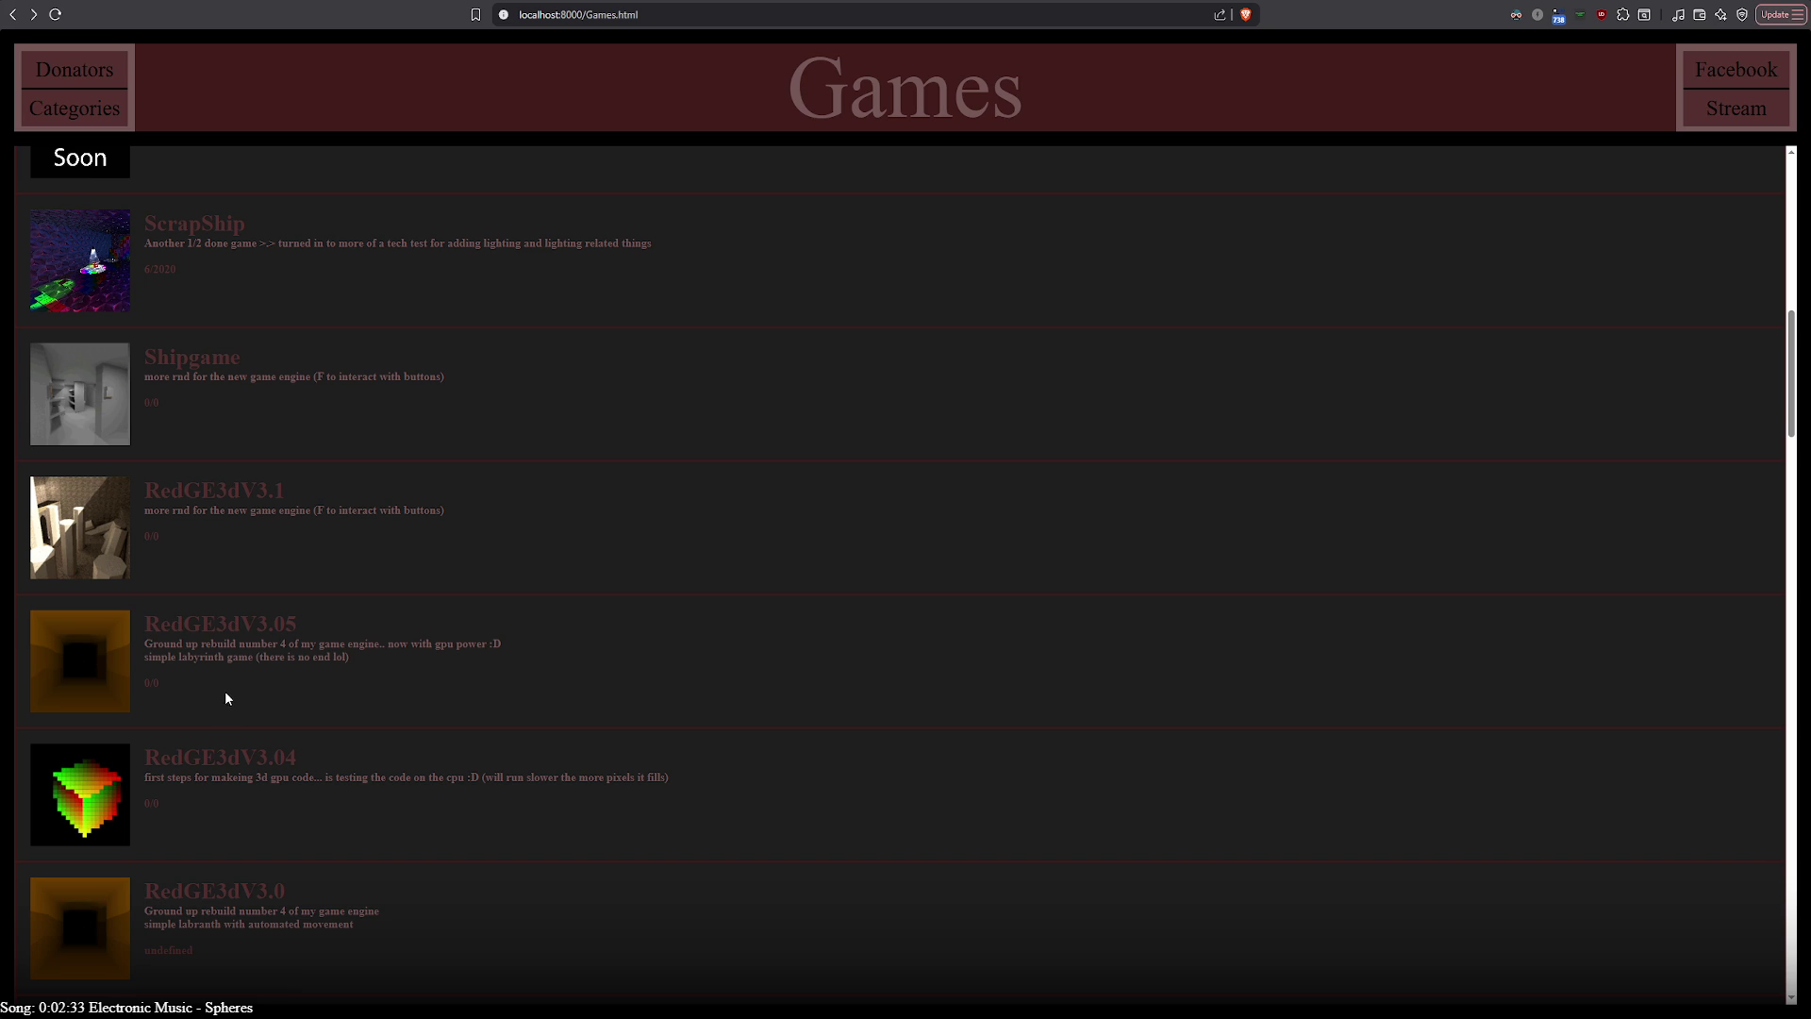
pyautogui.moveTo(139, 646); pyautogui.dragTo(349, 660)
pyautogui.click(372, 661)
pyautogui.scroll(-1, 372, 661)
pyautogui.scroll(-5, 373, 667)
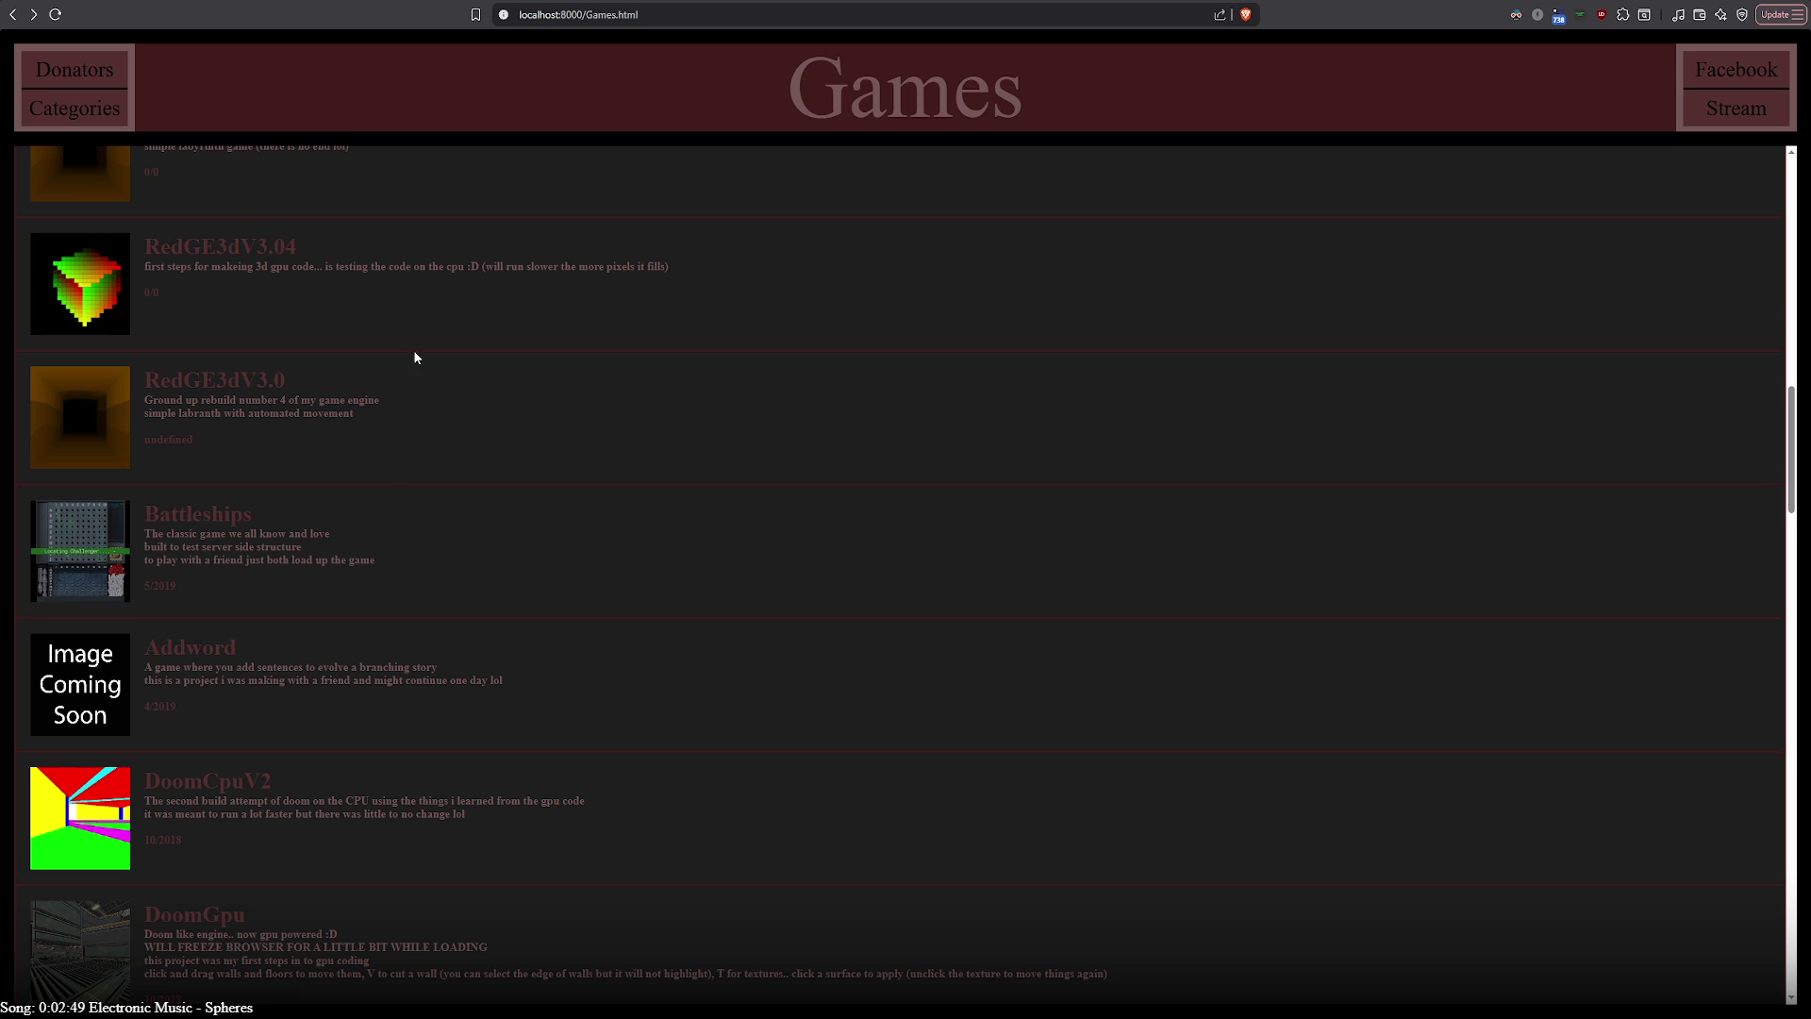
pyautogui.hotkey('alt', 'Tab')
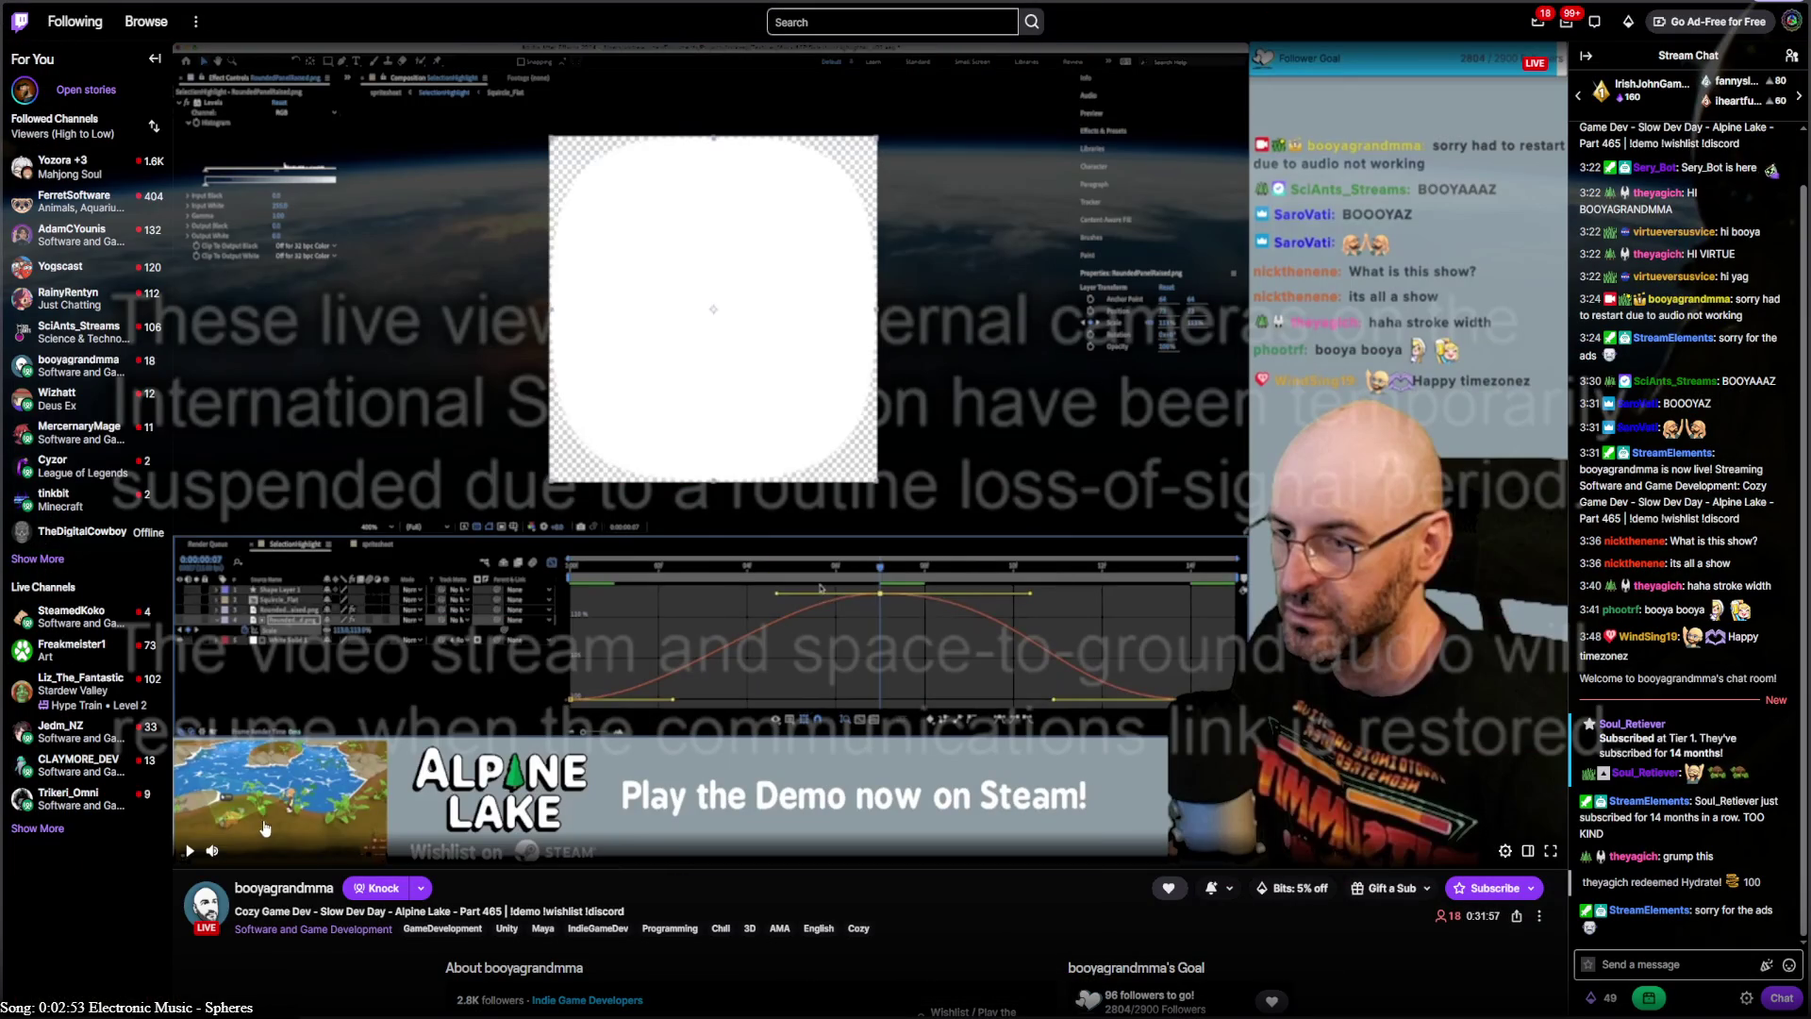
pyautogui.click(189, 850)
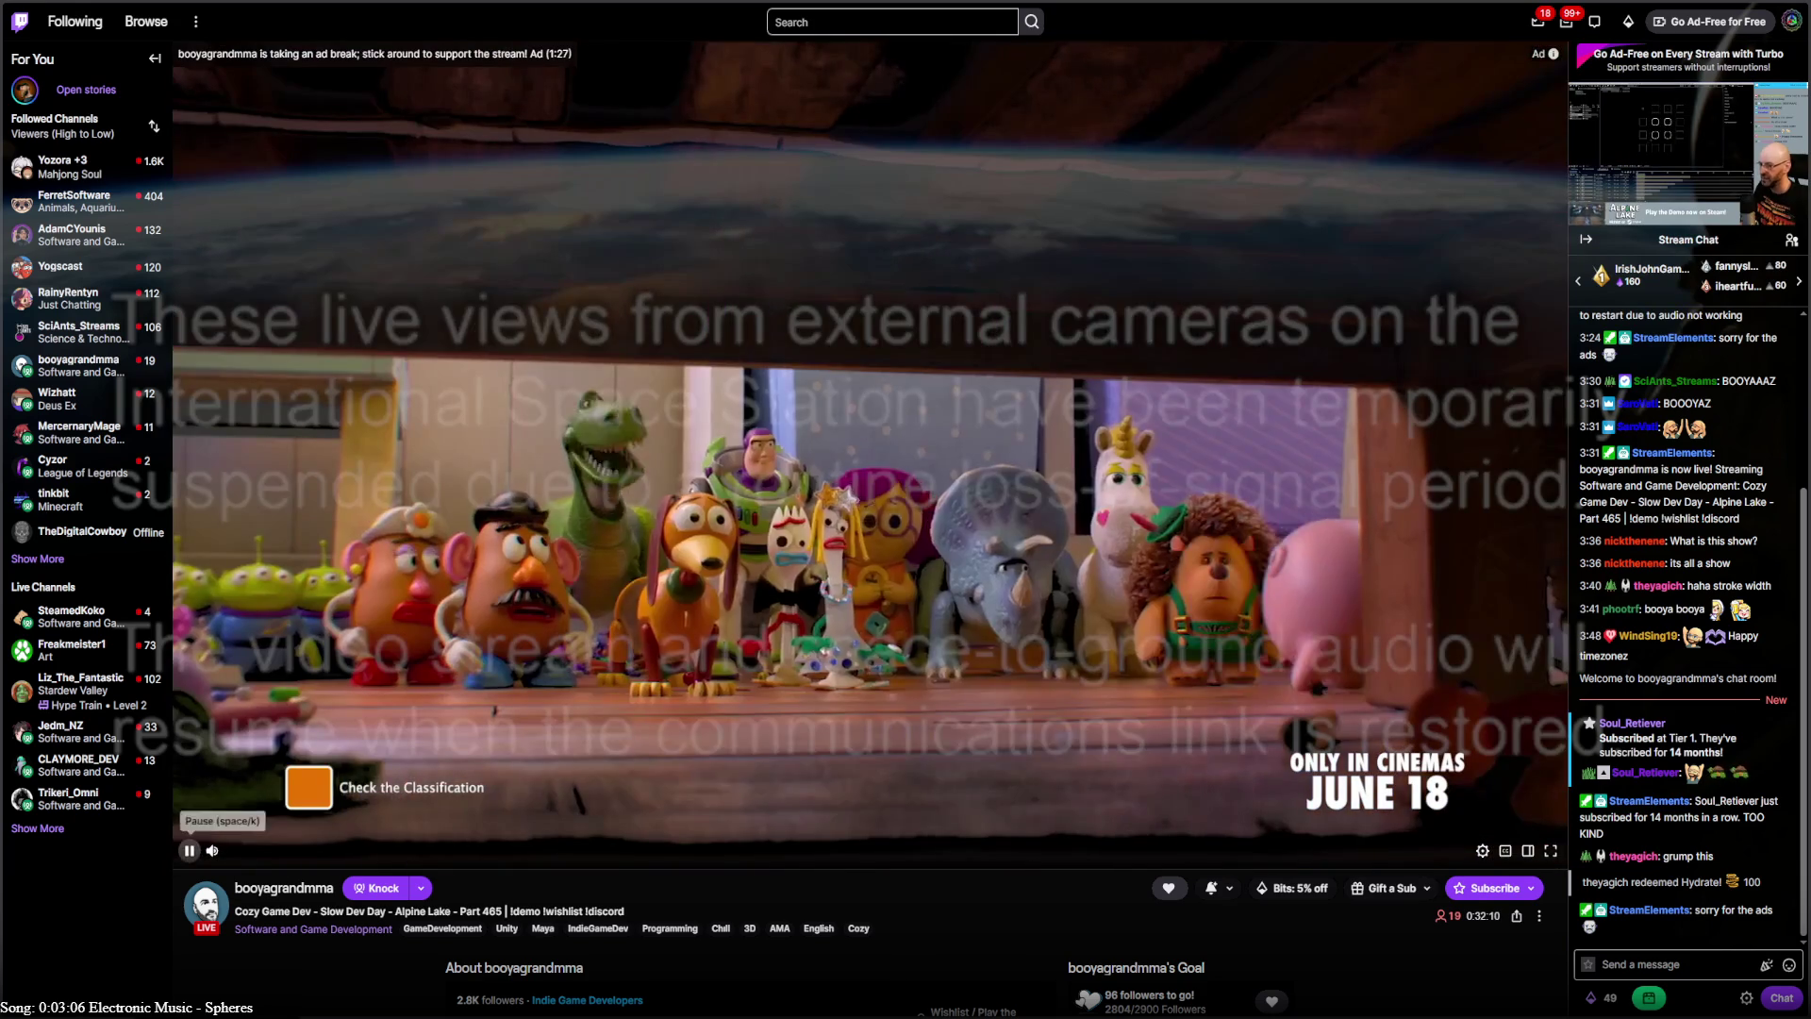
pyautogui.click(189, 850)
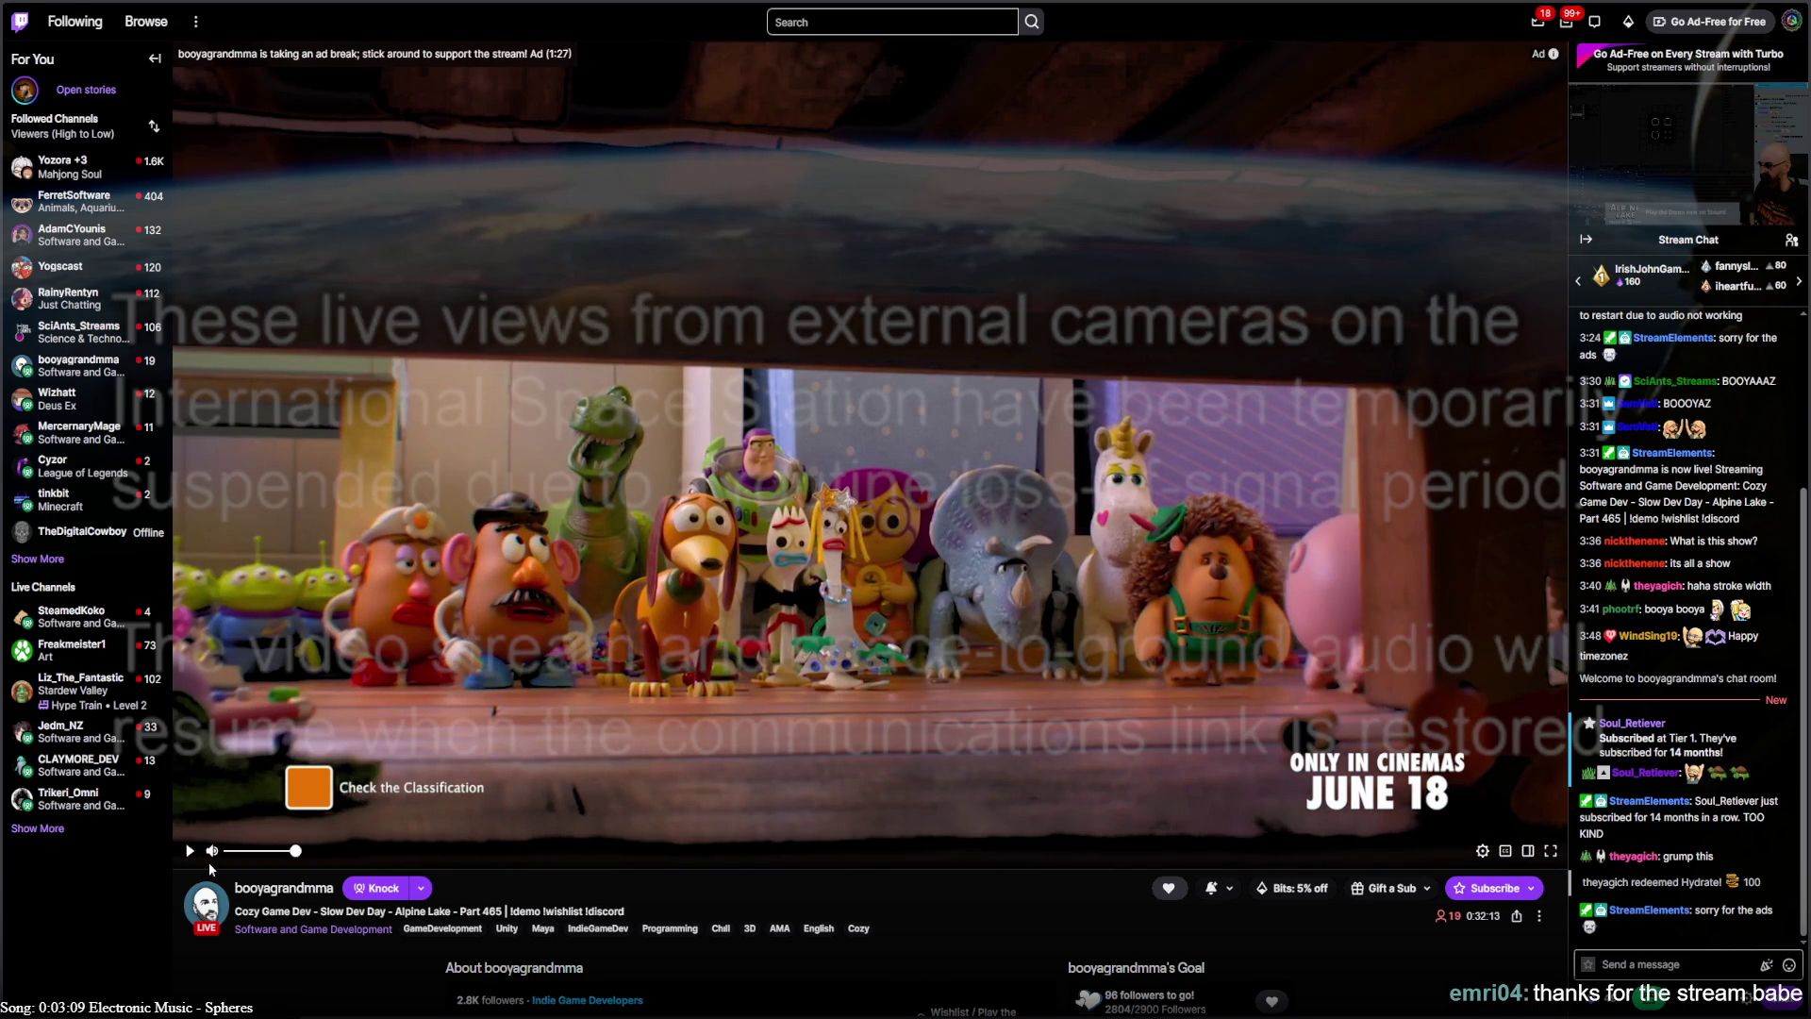
pyautogui.click(188, 850)
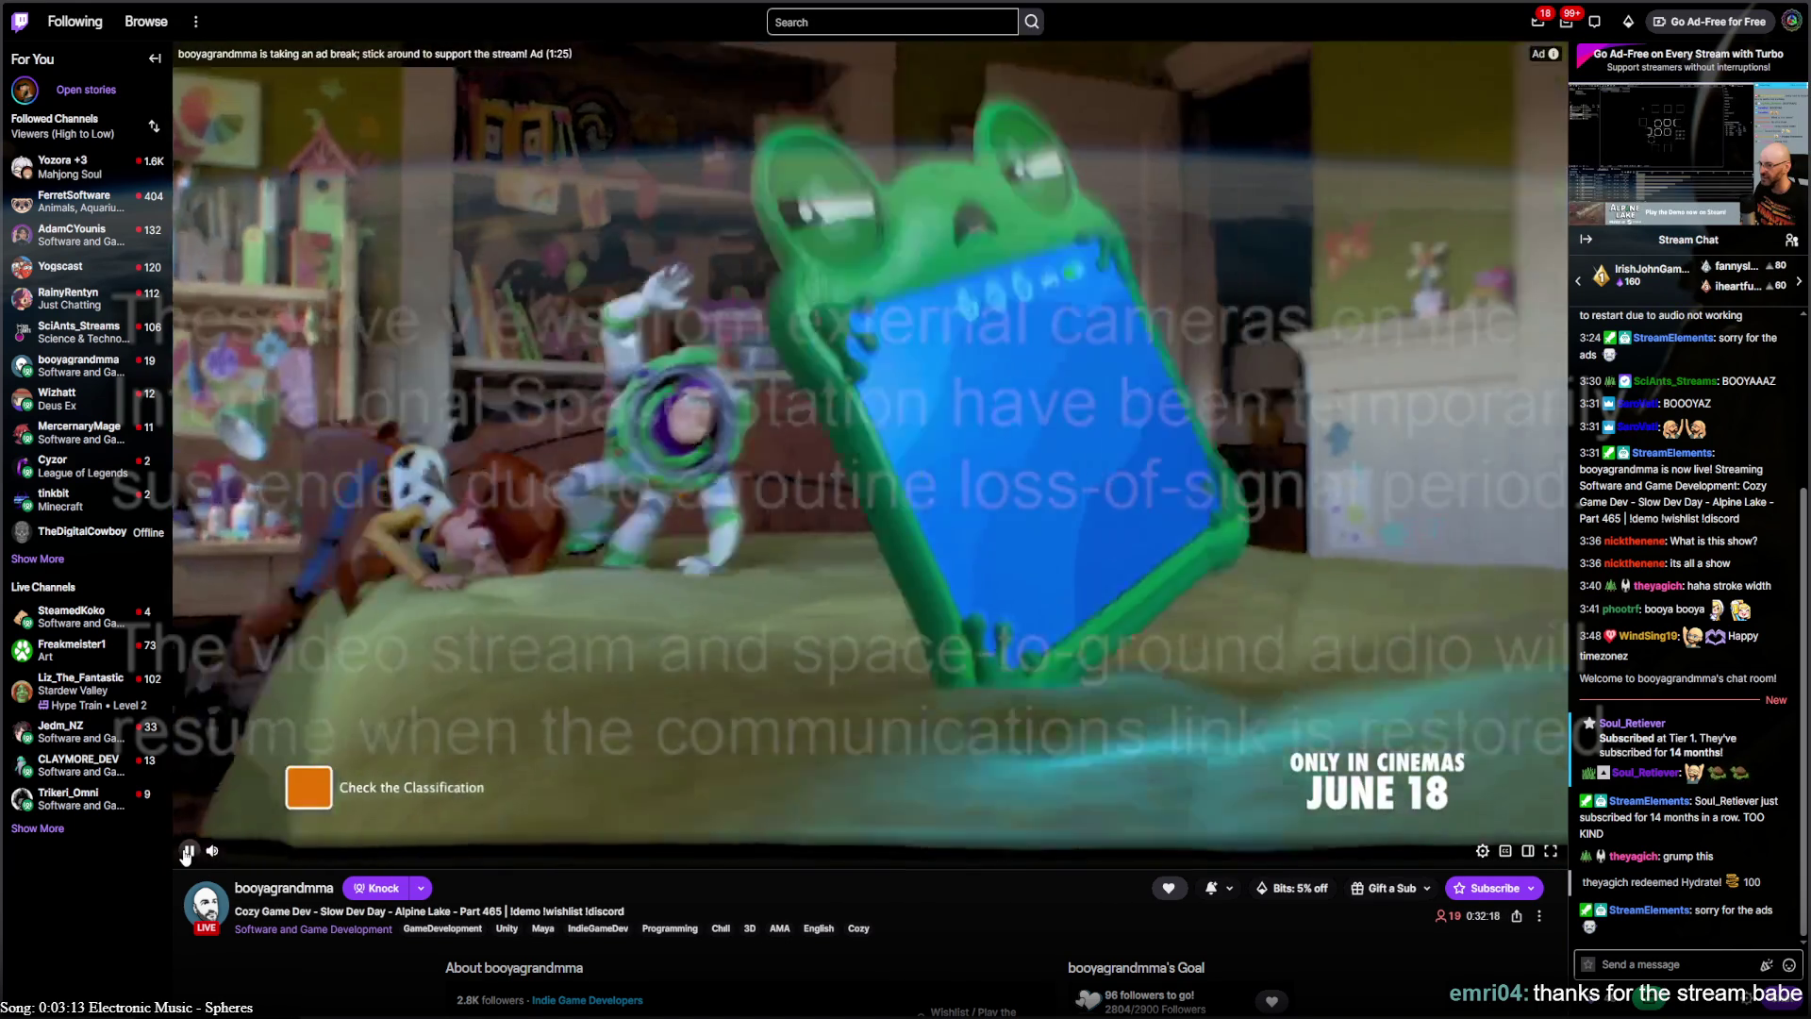
pyautogui.click(188, 851)
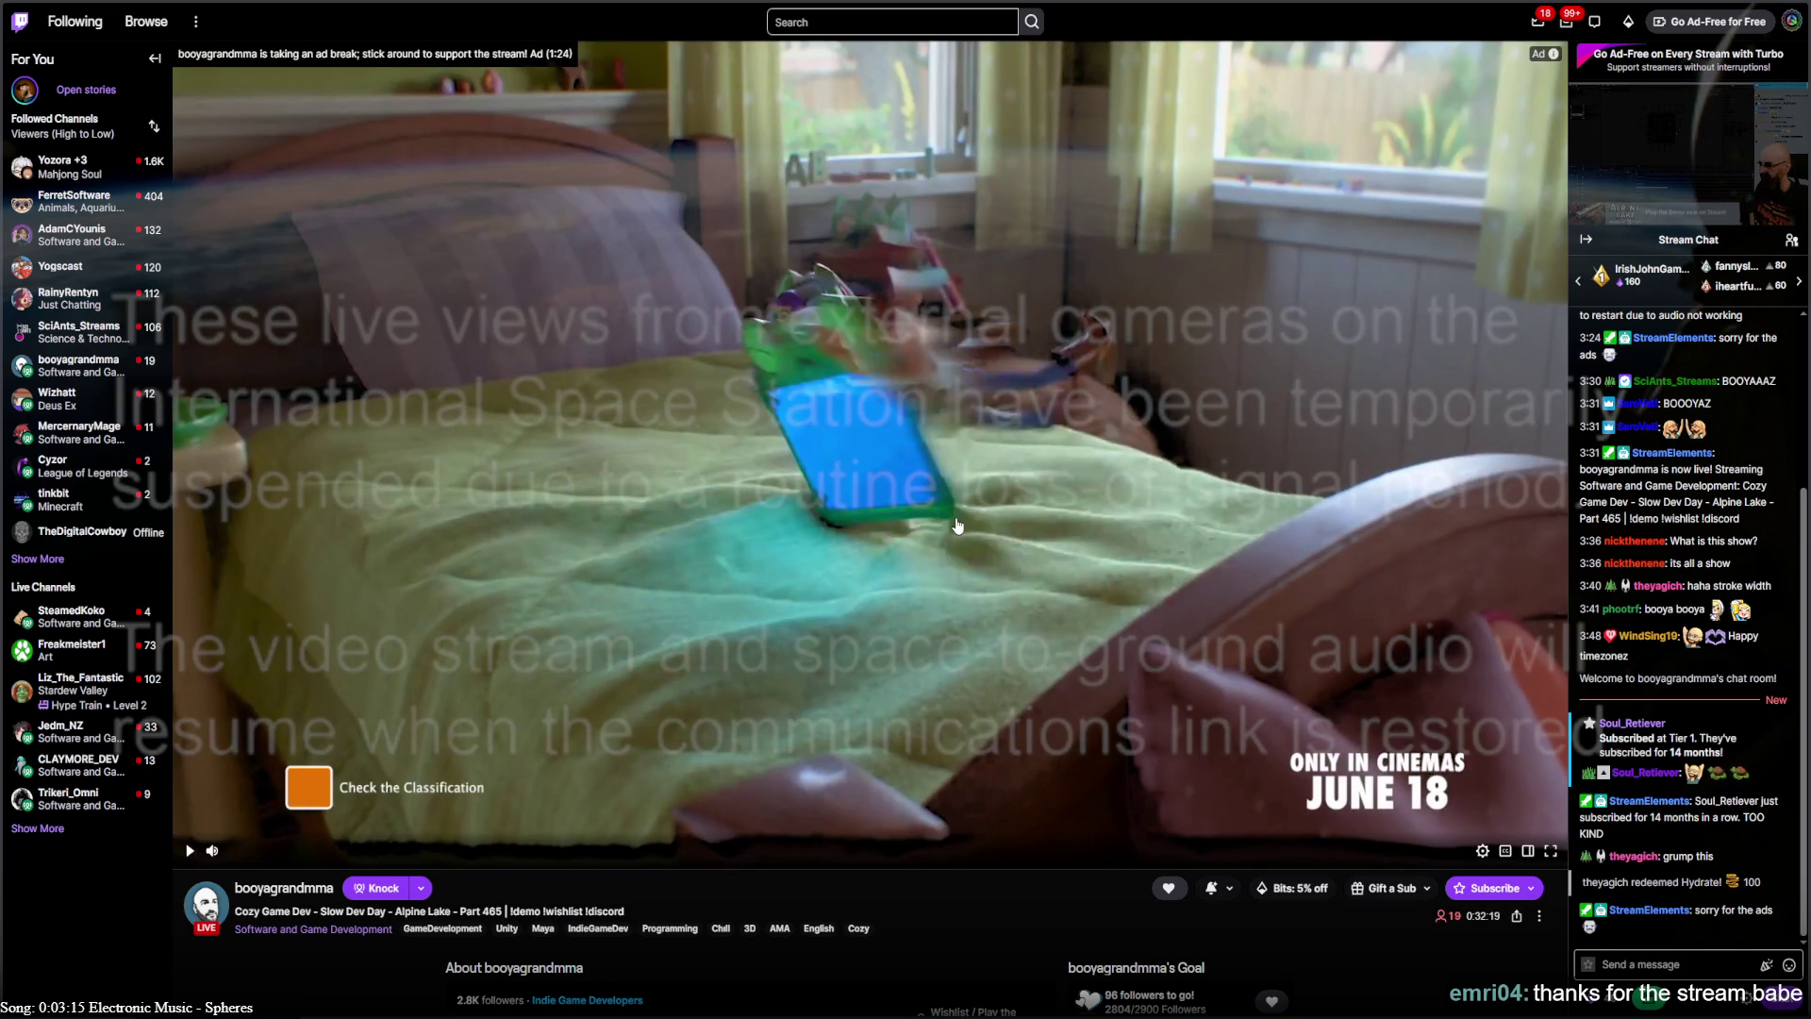